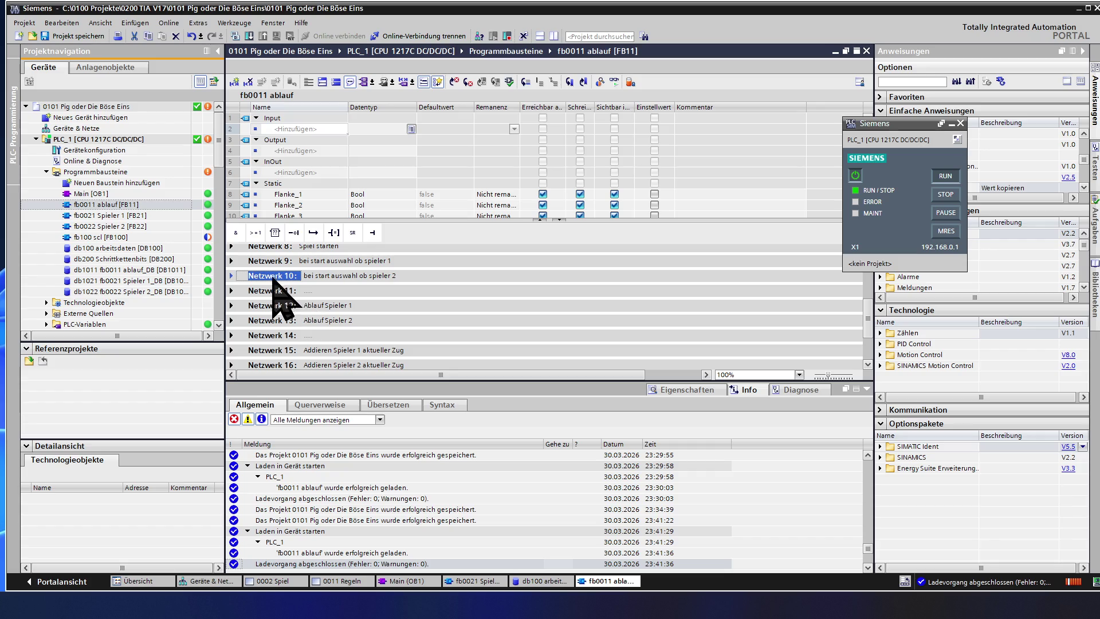
Step: Open the HMI screen 0001 Startbild from the project tree under HMI_1 > Bilder
left_click(102, 325)
scroll(102, 321, "down", 2)
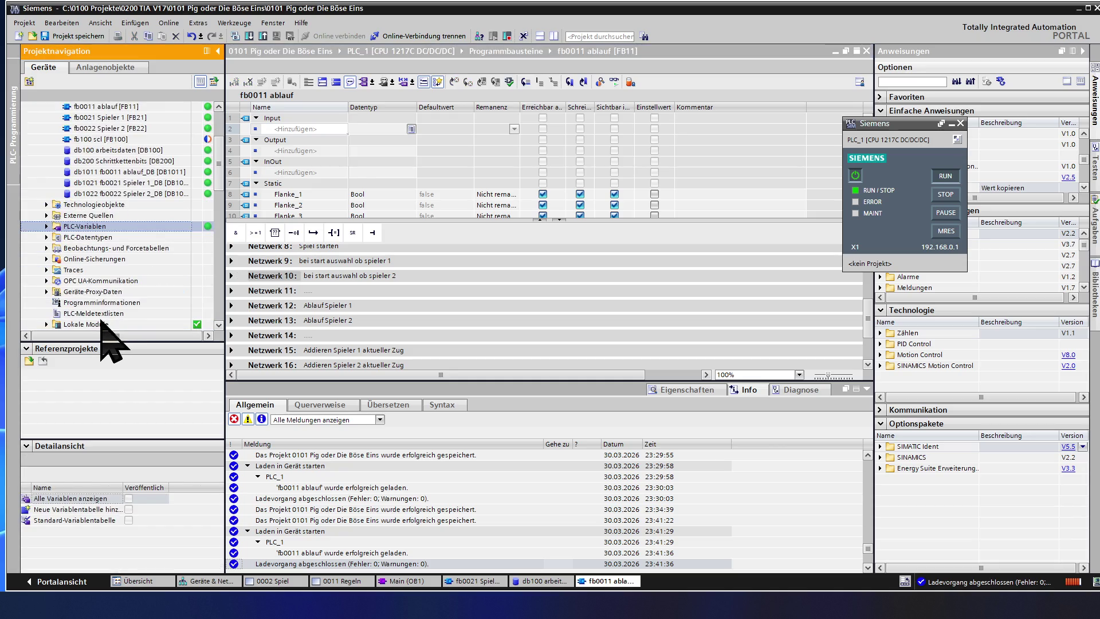
scroll(102, 320, "down", 2)
scroll(102, 320, "down", 2)
scroll(102, 319, "down", 1)
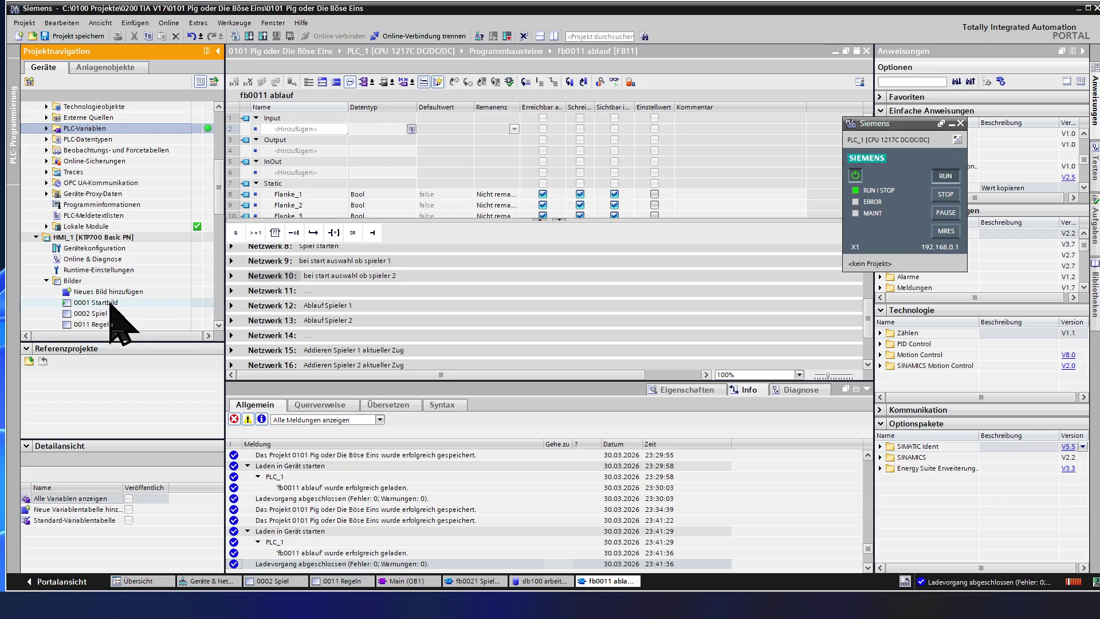
double_click(101, 303)
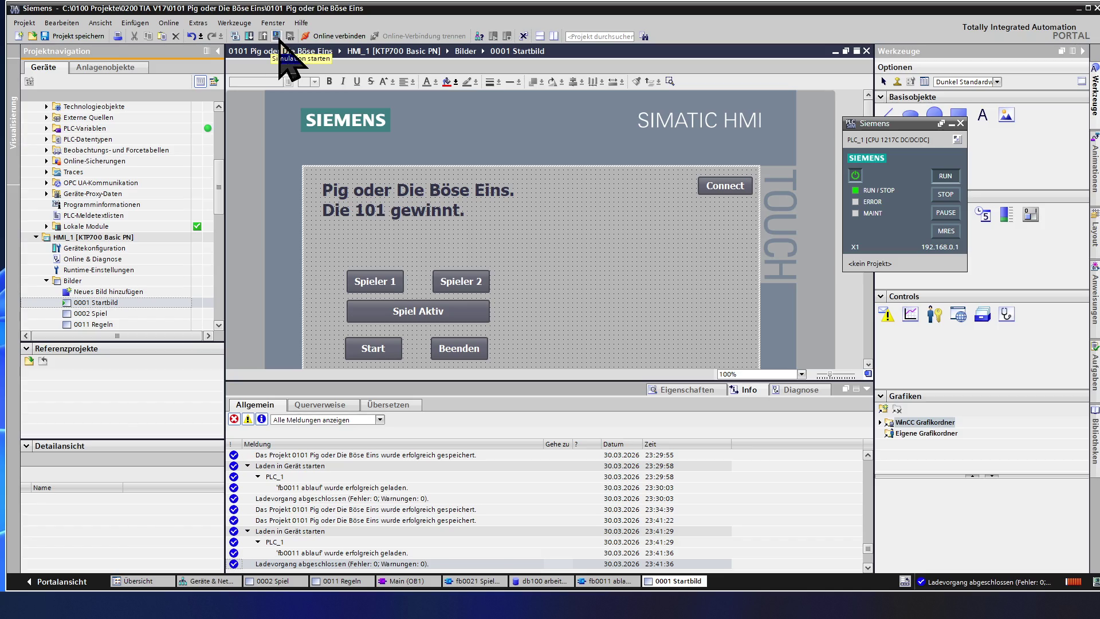
Step: Start the HMI runtime simulation, end the old game, start a new one with Spieler 1 and show the 0002 Spiel screen
left_click(276, 36)
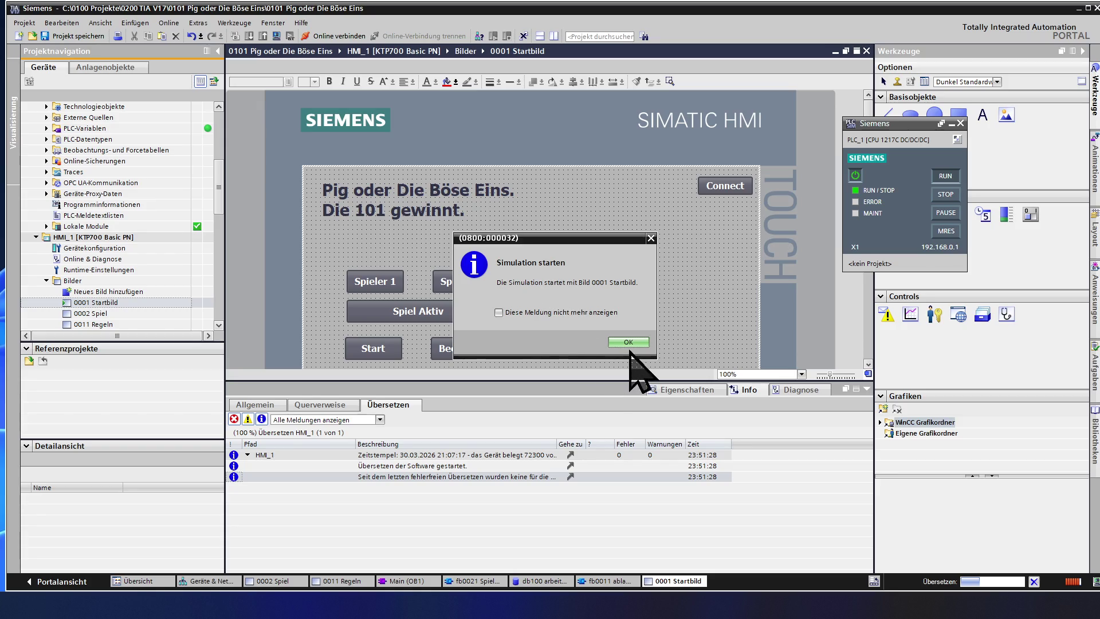
left_click(634, 343)
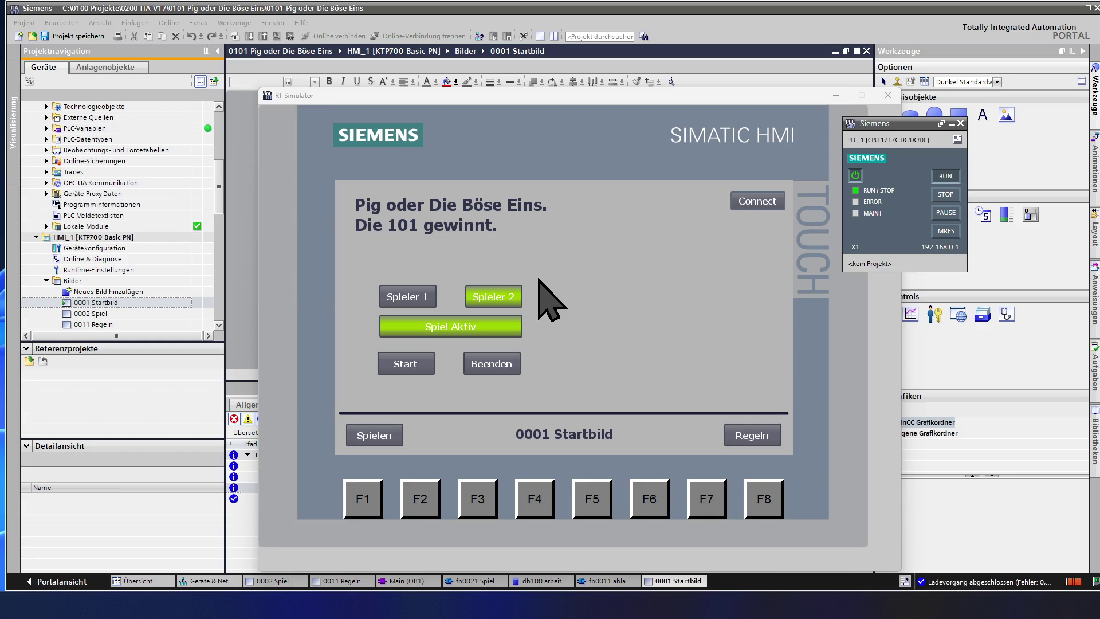
left_click(497, 368)
left_click(397, 365)
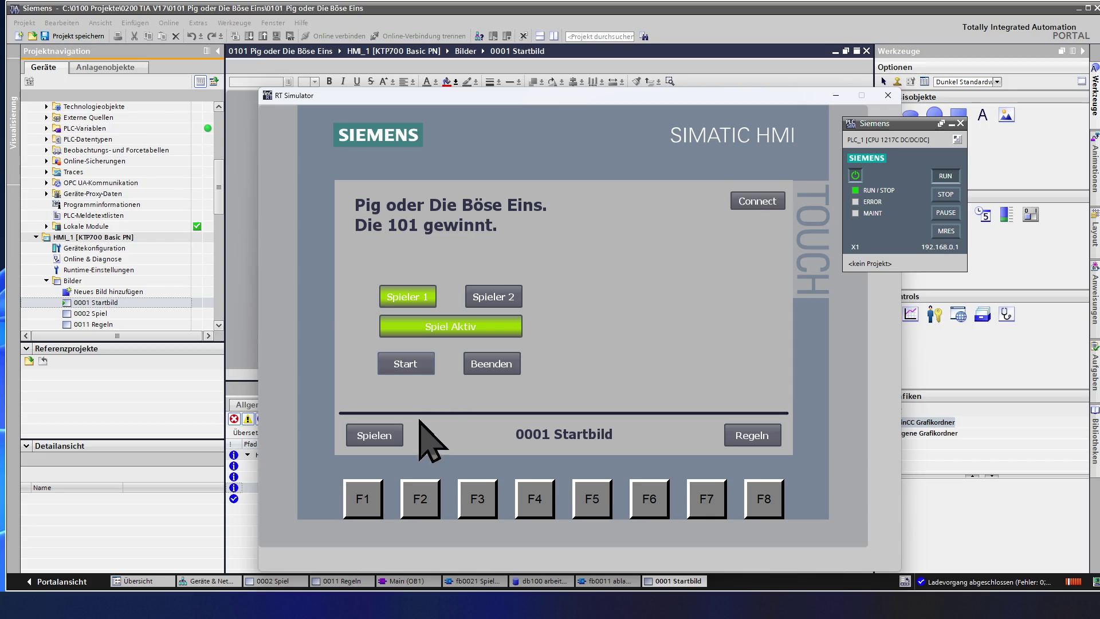
left_click(376, 434)
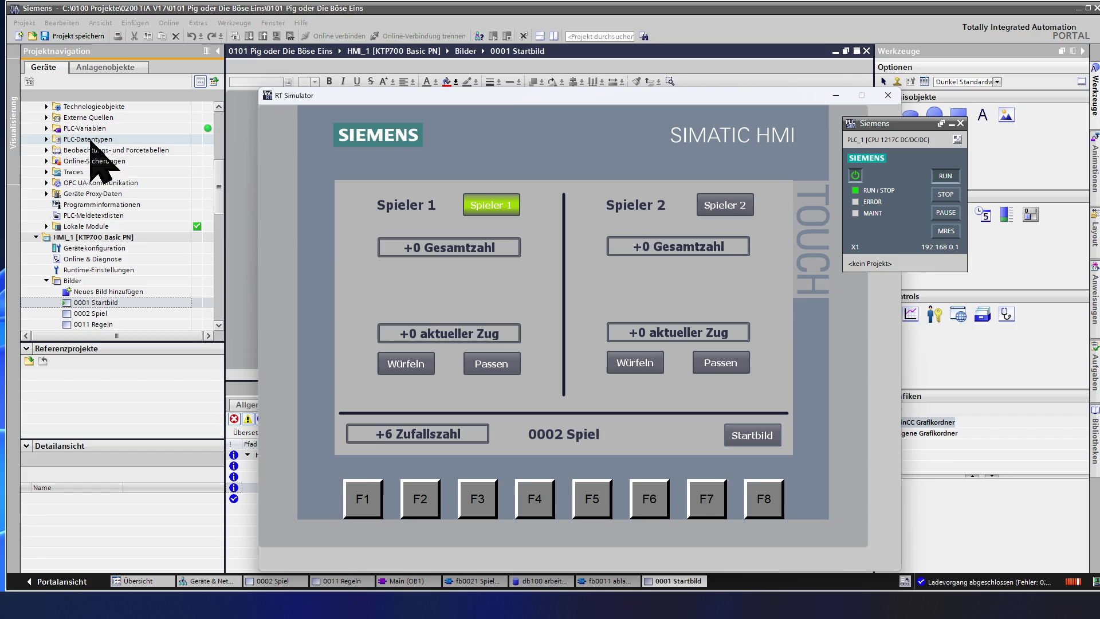
Step: Show the Geräte & Netze network view and select PLC_1 and HMI_1 linked via PN/IE_1
left_click(107, 150)
scroll(114, 160, "up", 4)
scroll(114, 159, "up", 2)
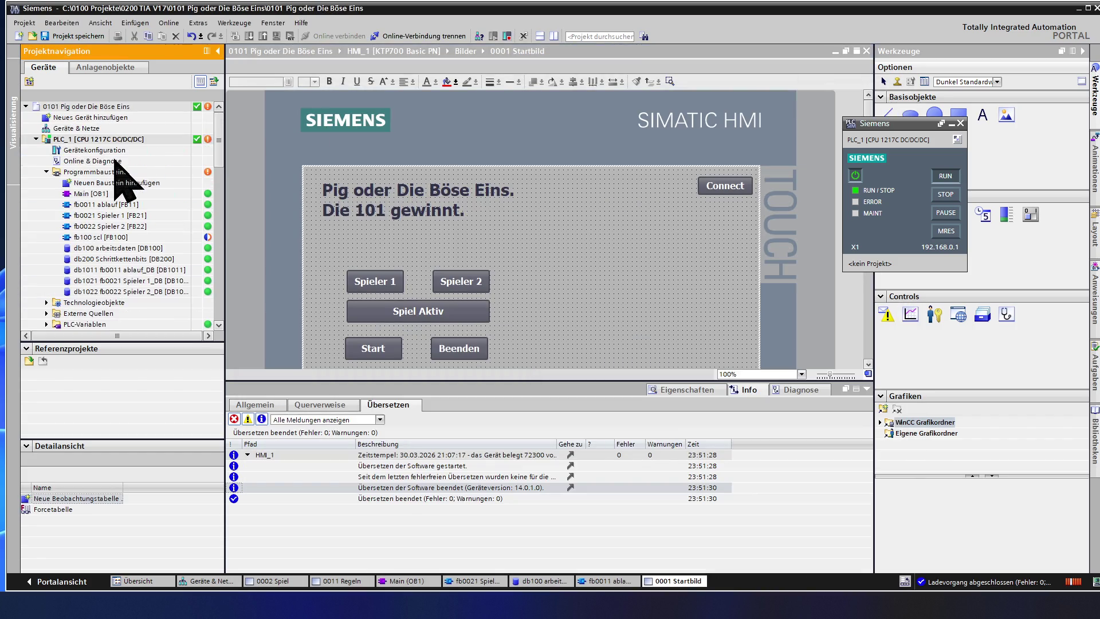
double_click(106, 128)
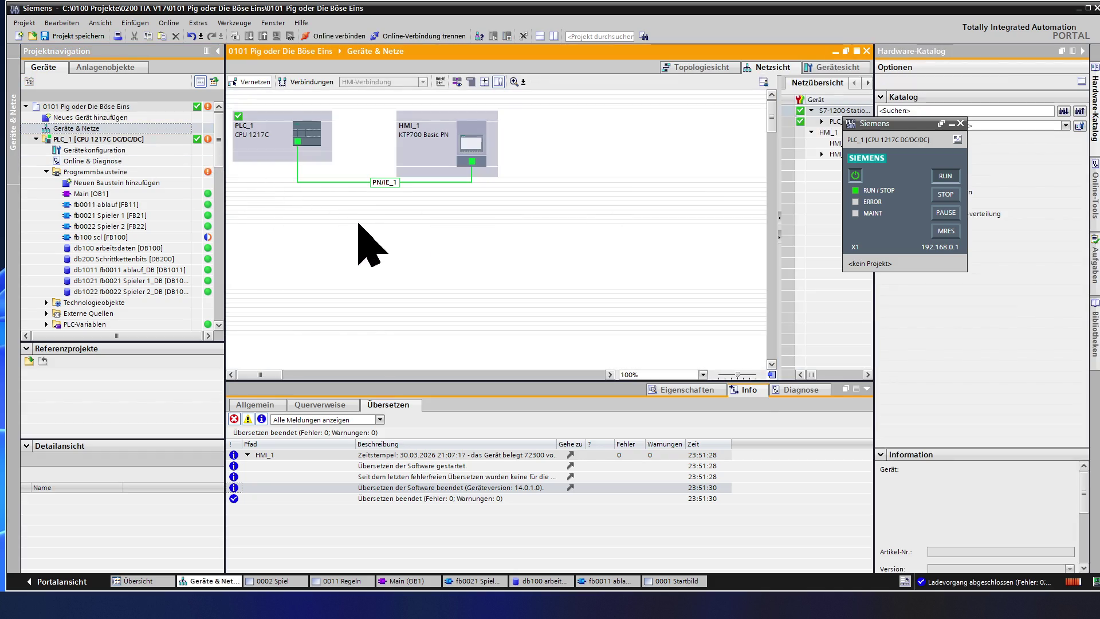
left_click(312, 133)
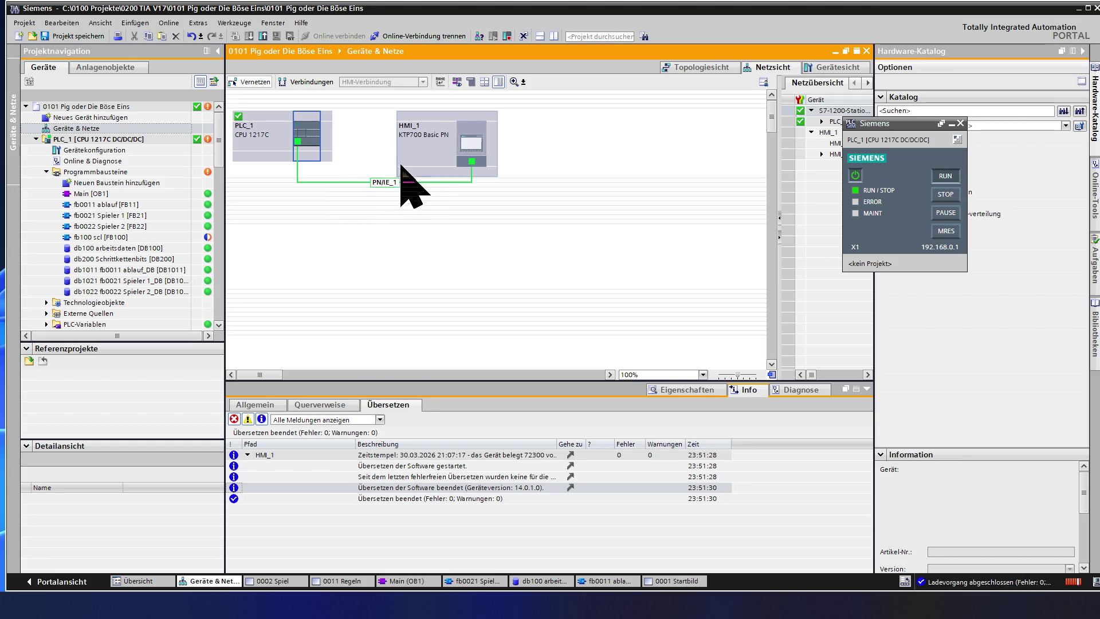
left_click(465, 156)
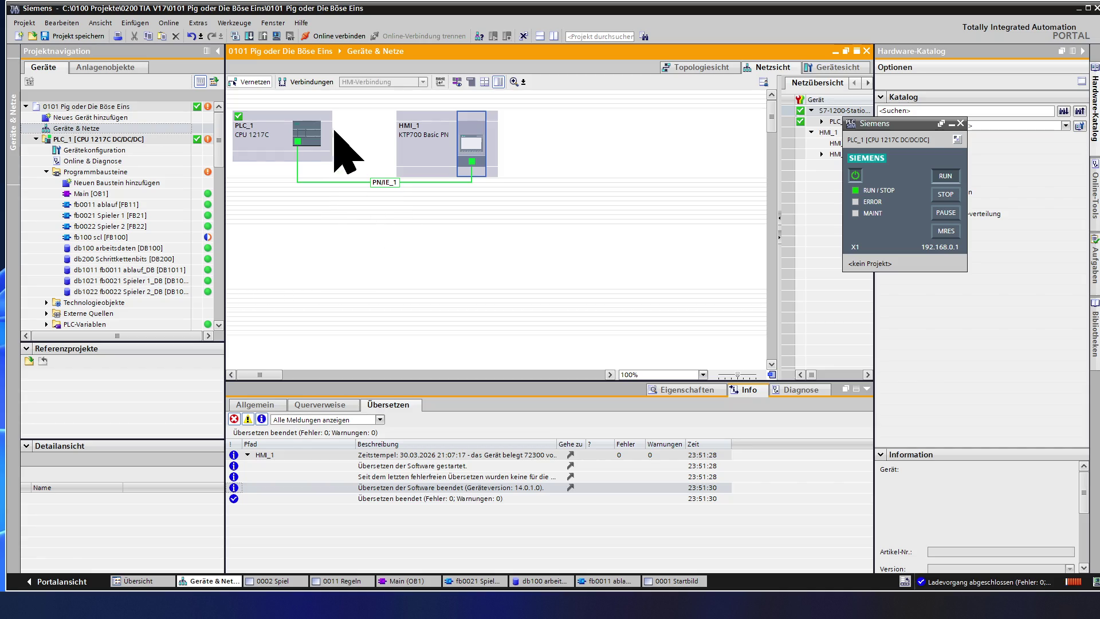
left_click(311, 133)
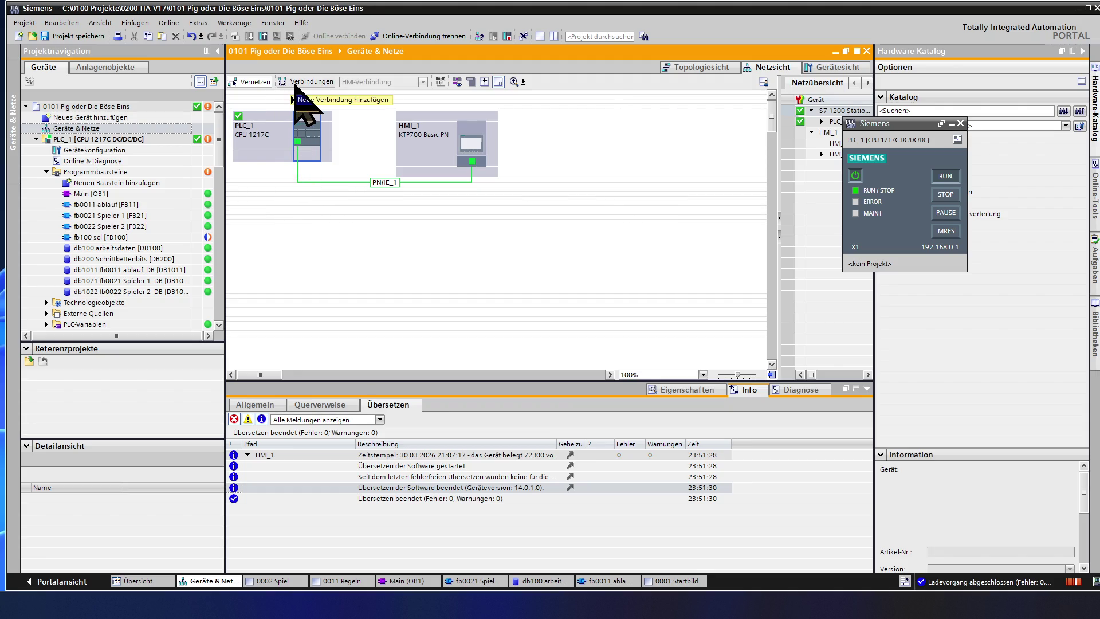
Step: Pass turns between the players, roll and bank 2 points for Spieler 1, then roll a 5 for Spieler 2
left_click(175, 238)
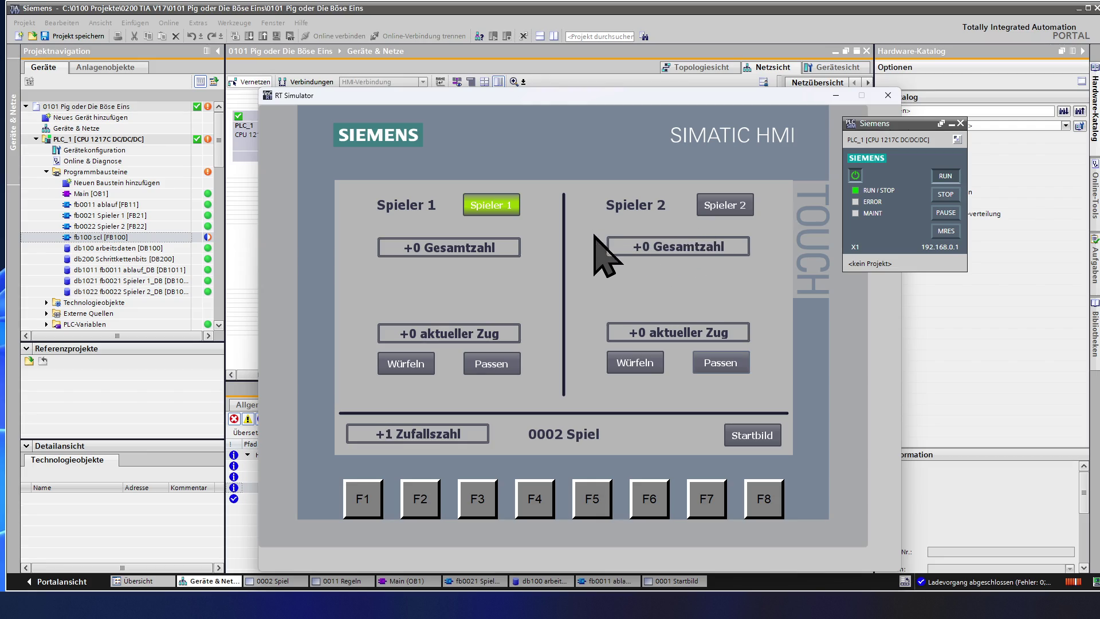
left_click(489, 365)
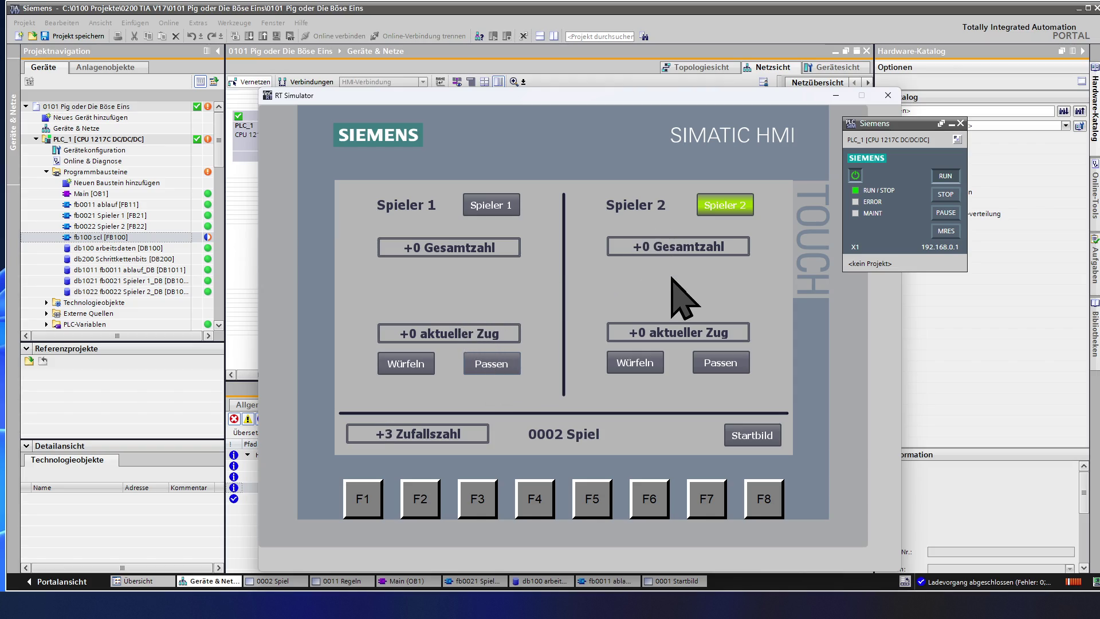
left_click(715, 369)
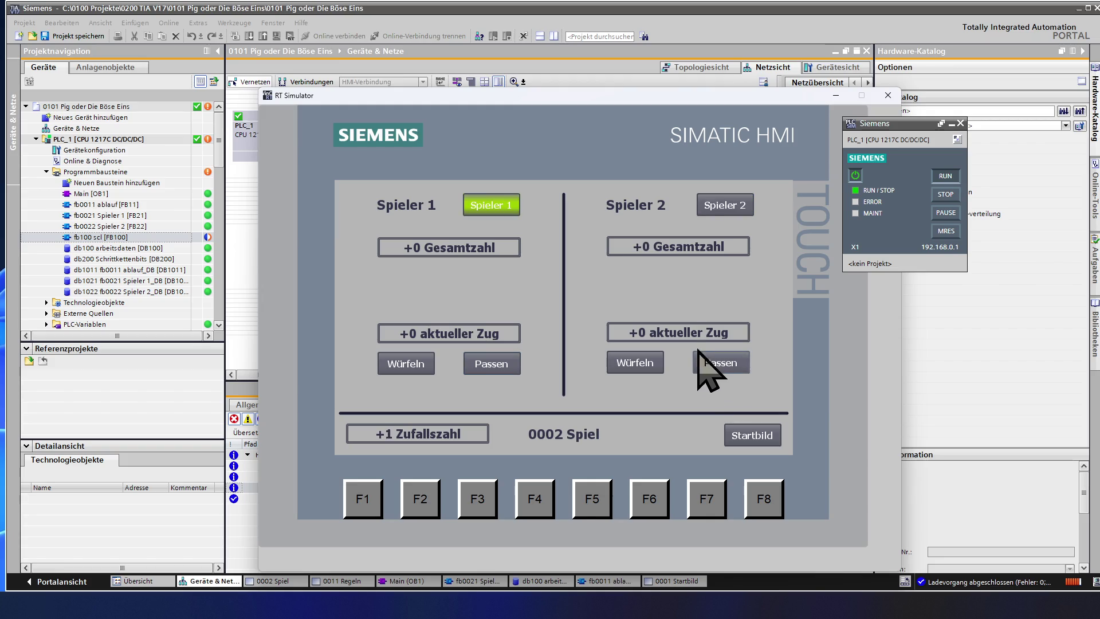
left_click(425, 363)
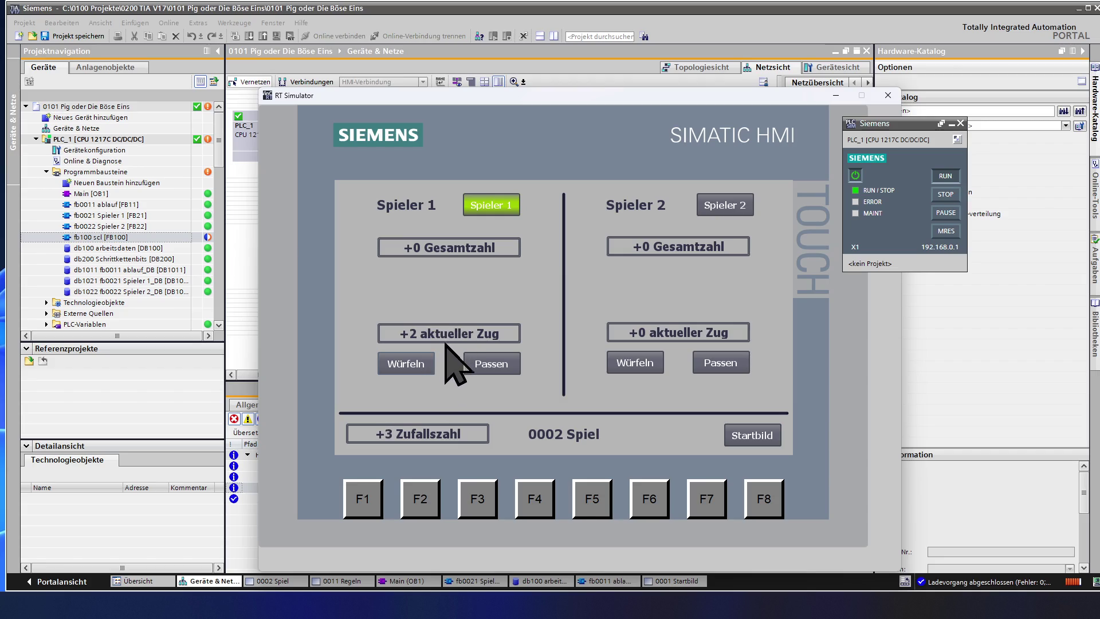
left_click(481, 363)
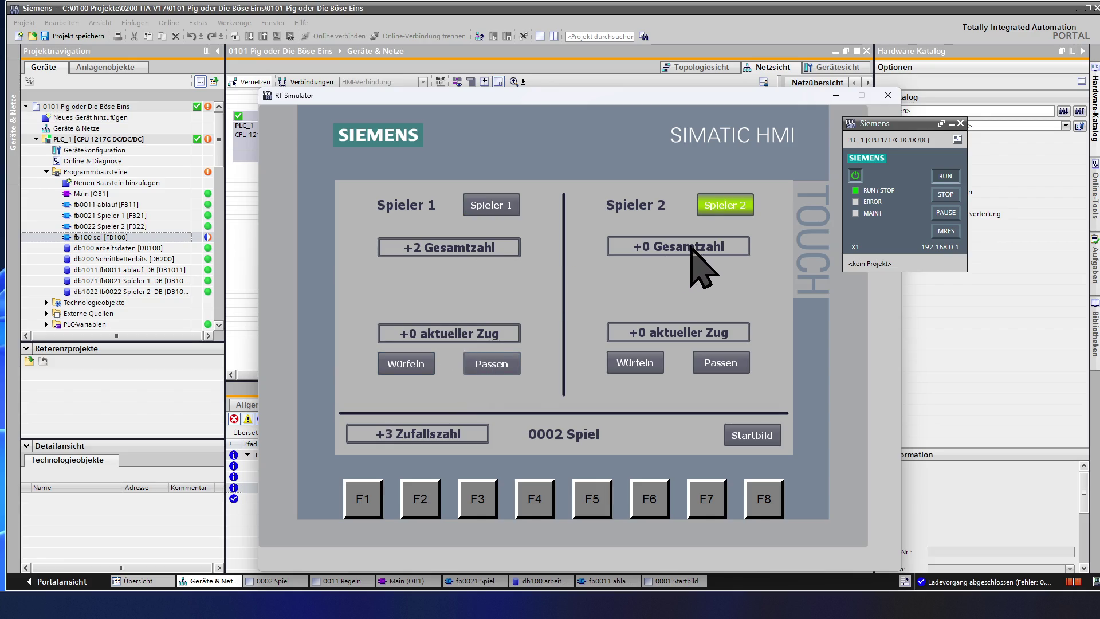
left_click(641, 368)
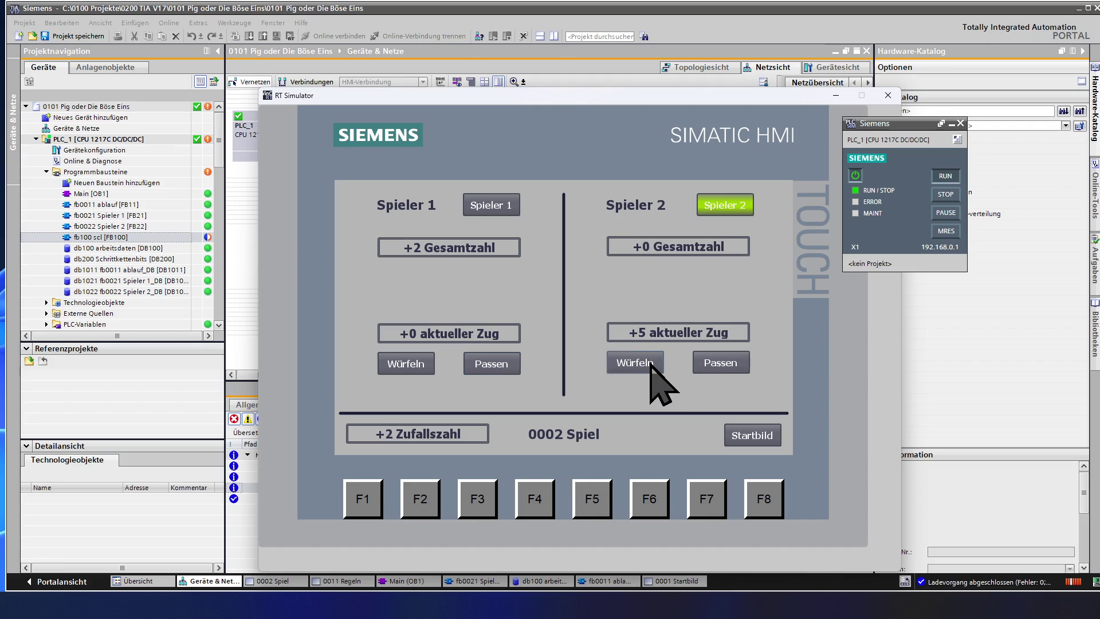
Step: Roll and bank 9 points for Spieler 2, then roll and bank 6 points for Spieler 1, passing to Spieler 2
left_click(652, 366)
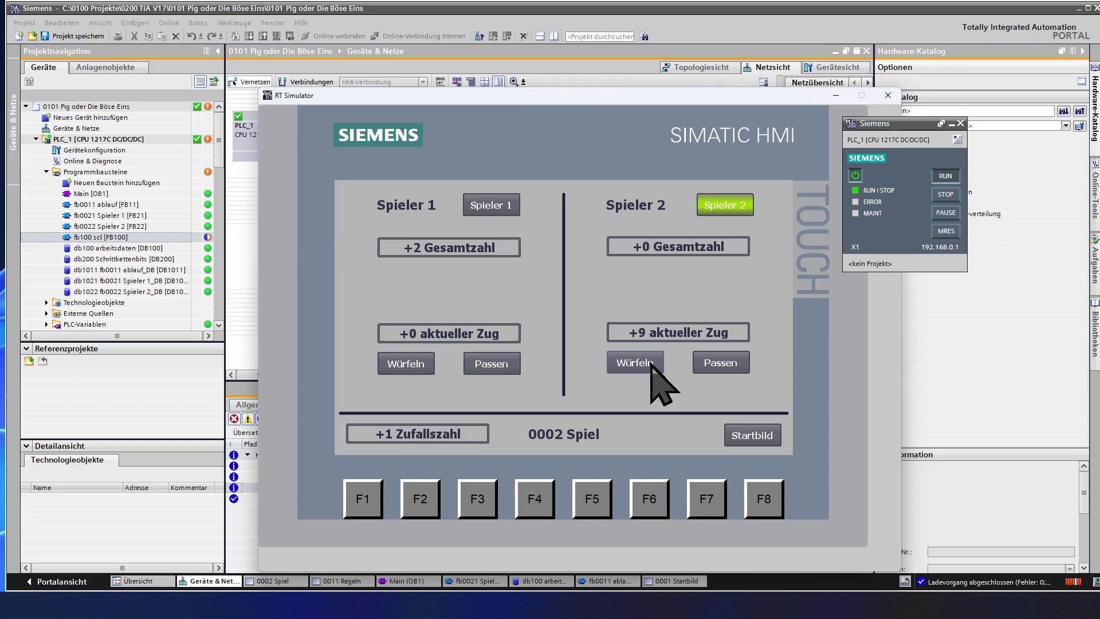
left_click(715, 366)
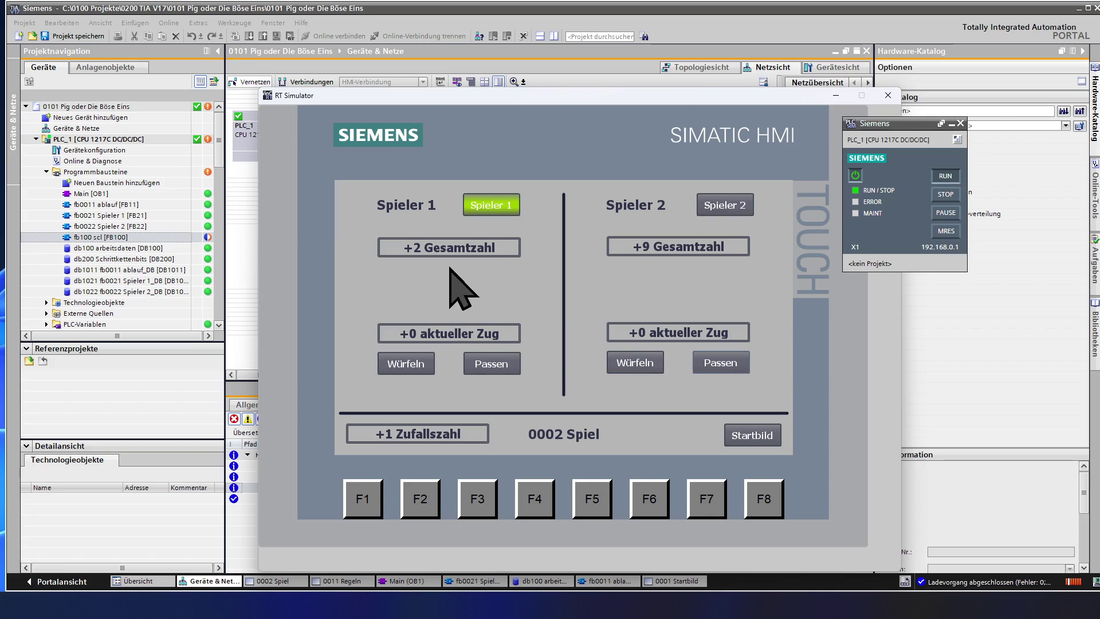
left_click(411, 363)
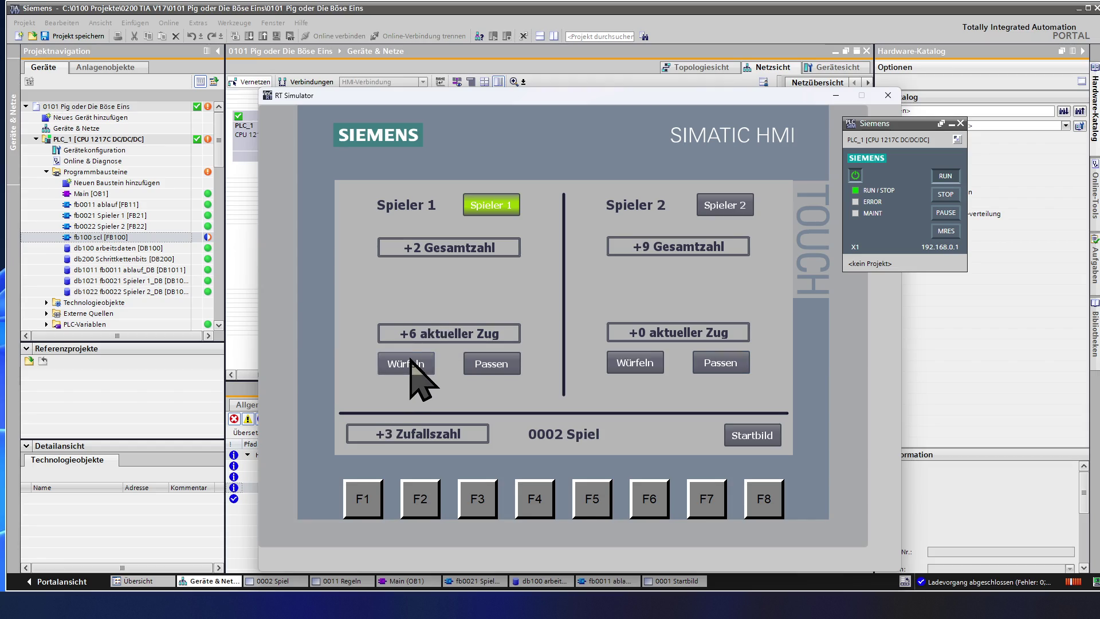
left_click(476, 353)
left_click(489, 365)
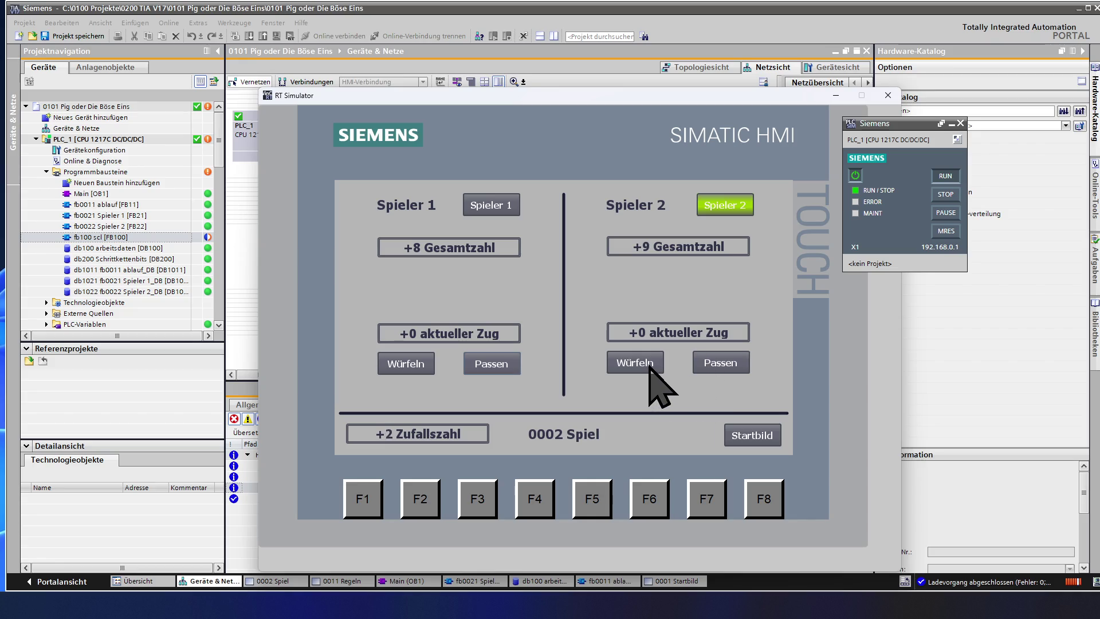
left_click(718, 367)
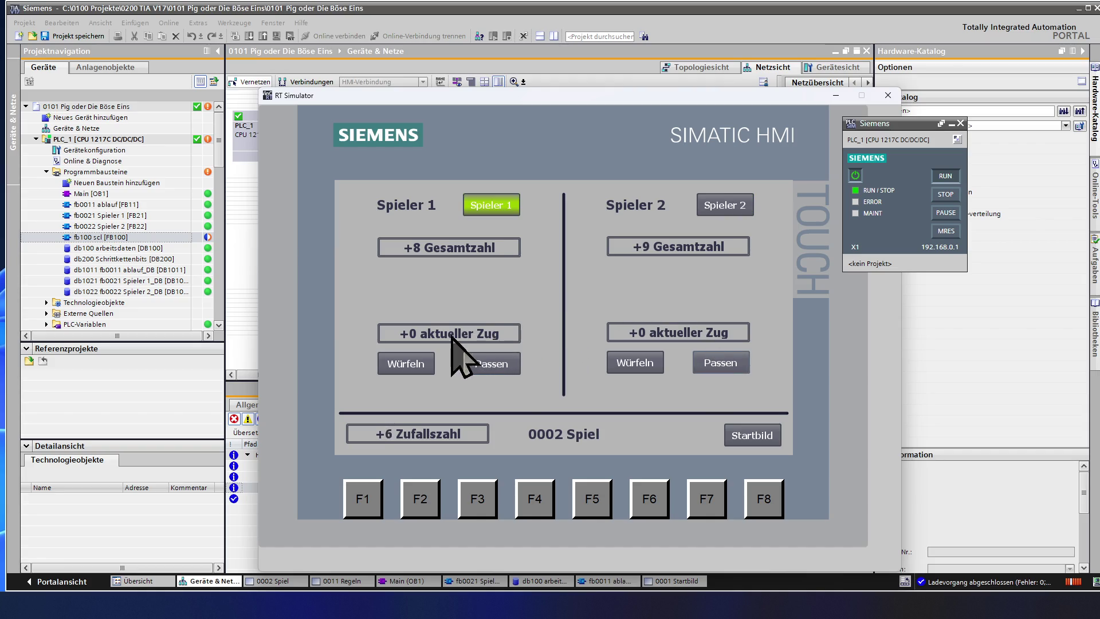
Step: Roll twice and bank for each player so both Gesamtzahl totals reach 13
left_click(418, 371)
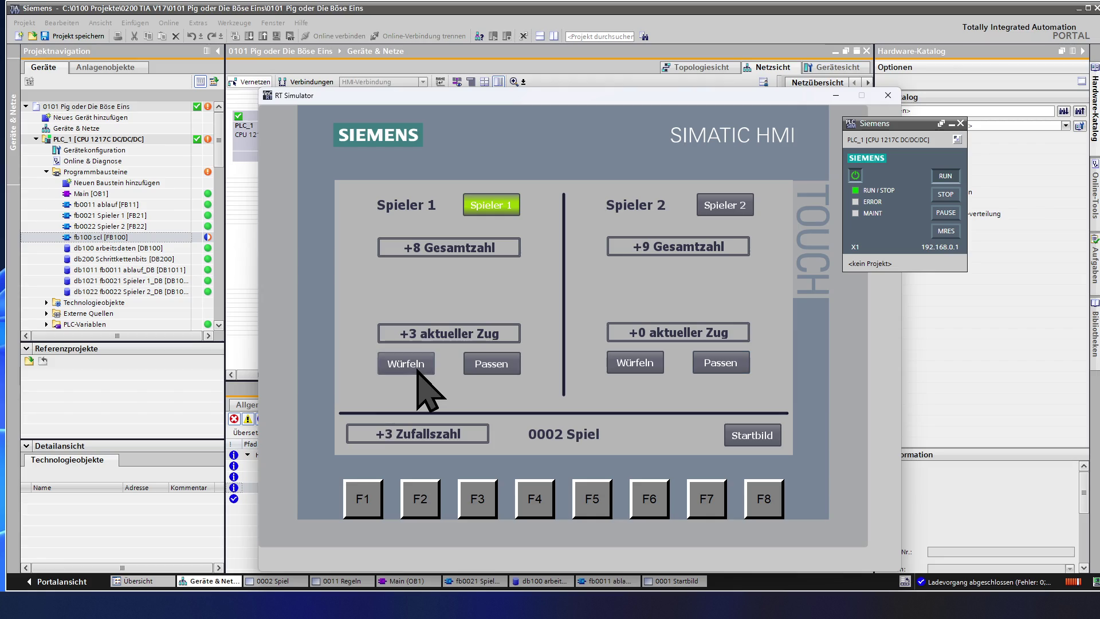
left_click(418, 372)
left_click(492, 365)
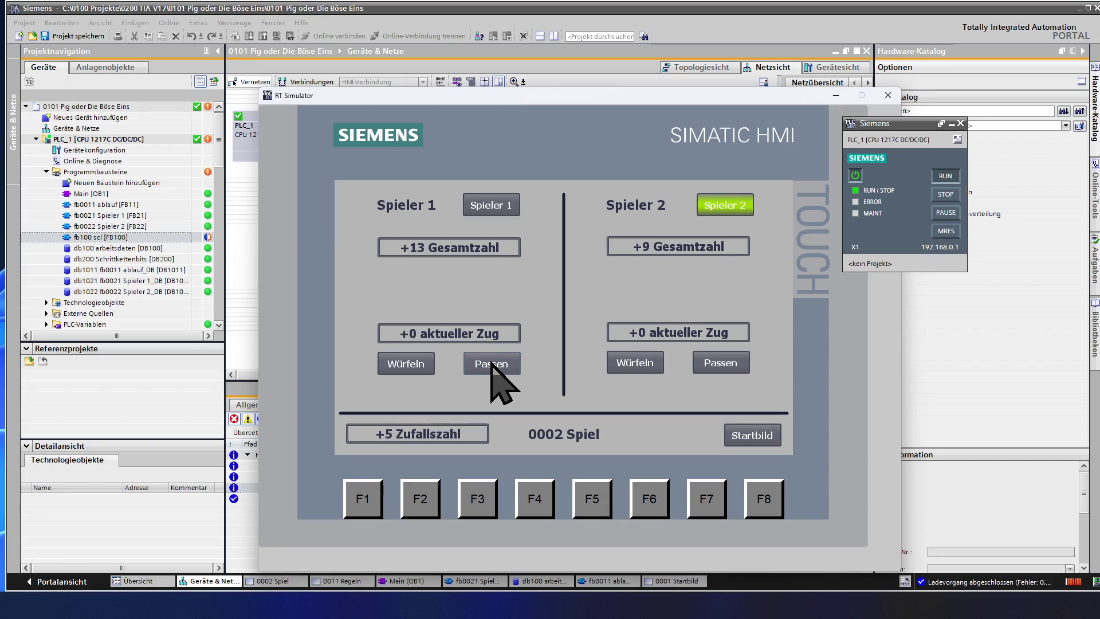
left_click(651, 364)
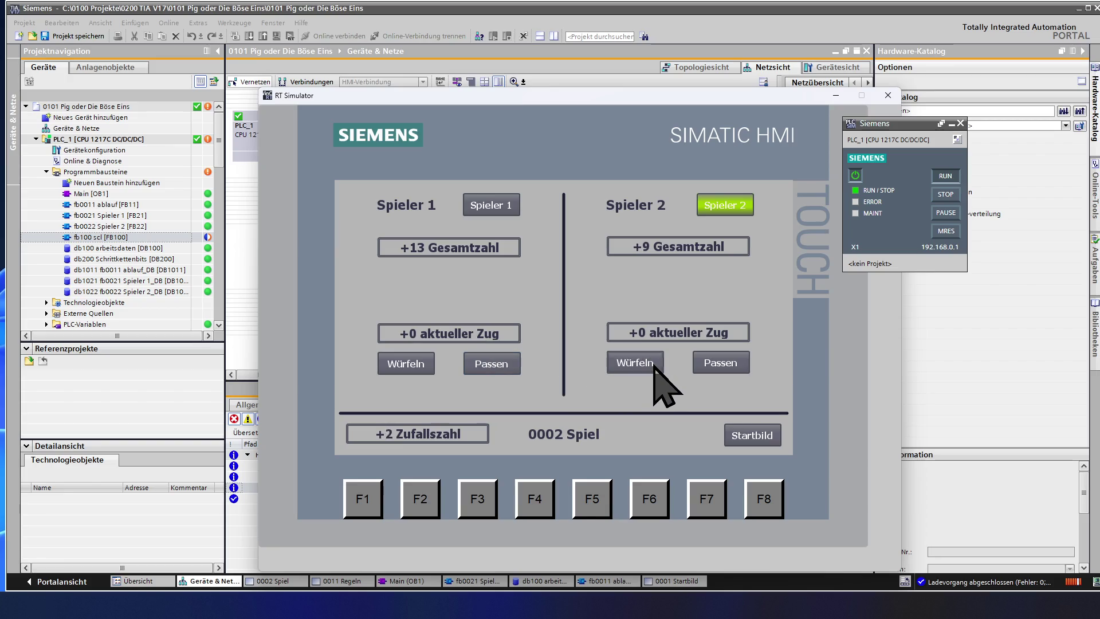
left_click(655, 365)
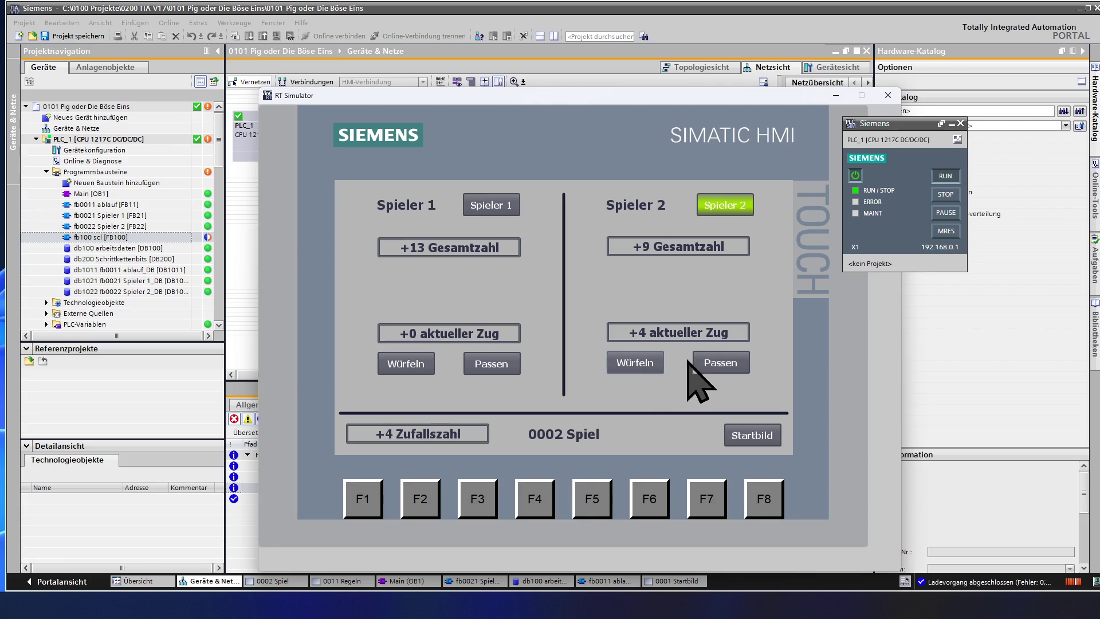
left_click(719, 365)
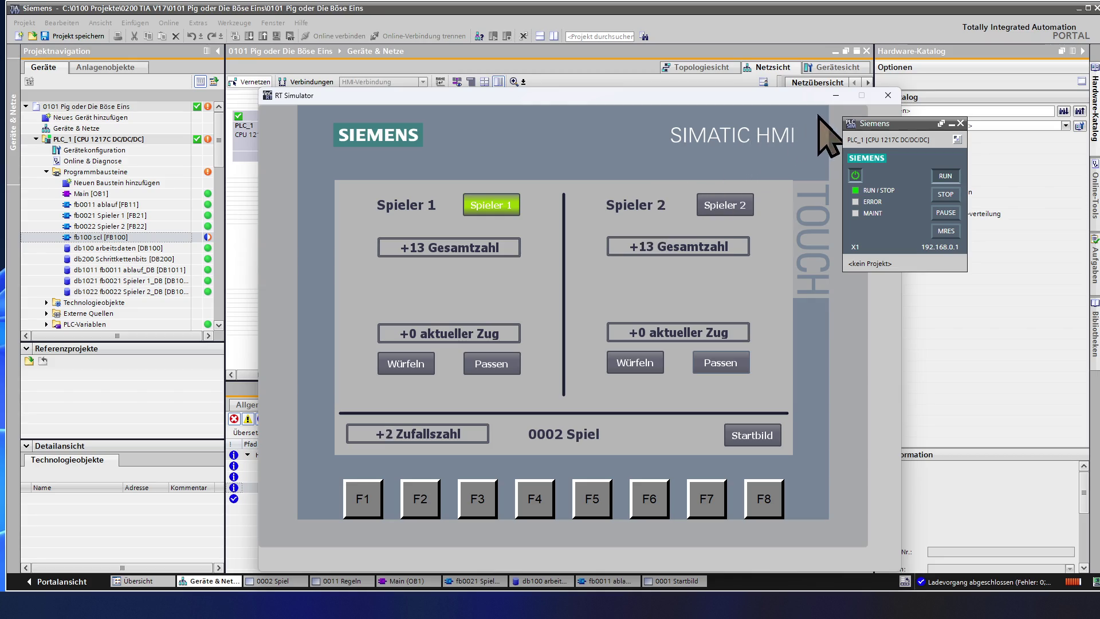
Step: Close the RT Simulator, look at fb0011 ablauf, then return to the Geräte & Netze network view
left_click(888, 95)
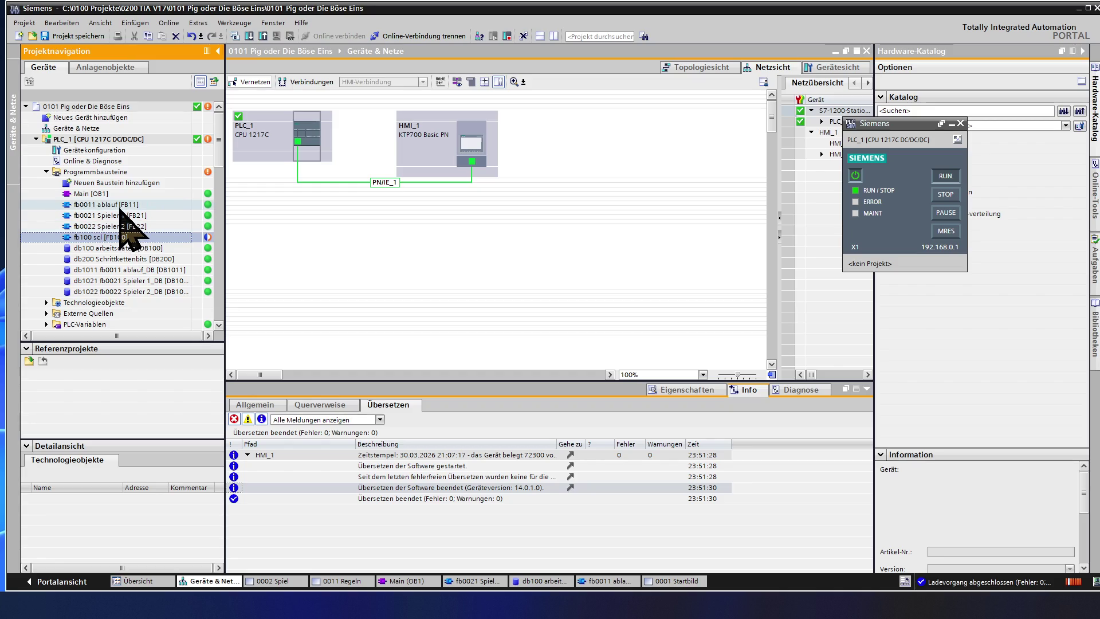
double_click(120, 207)
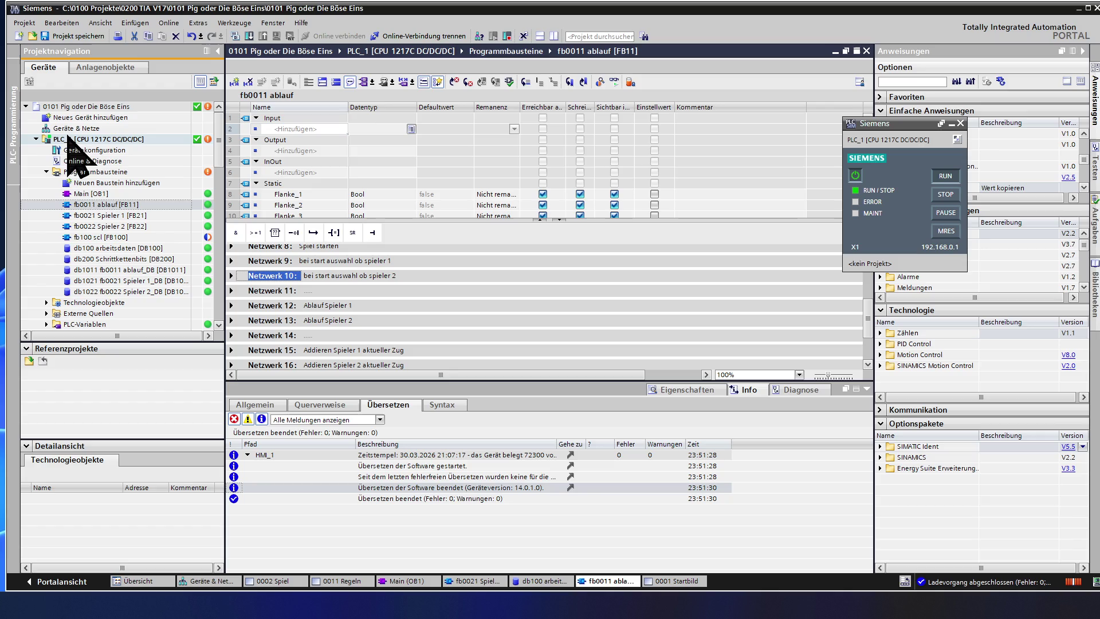
left_click(86, 129)
double_click(87, 129)
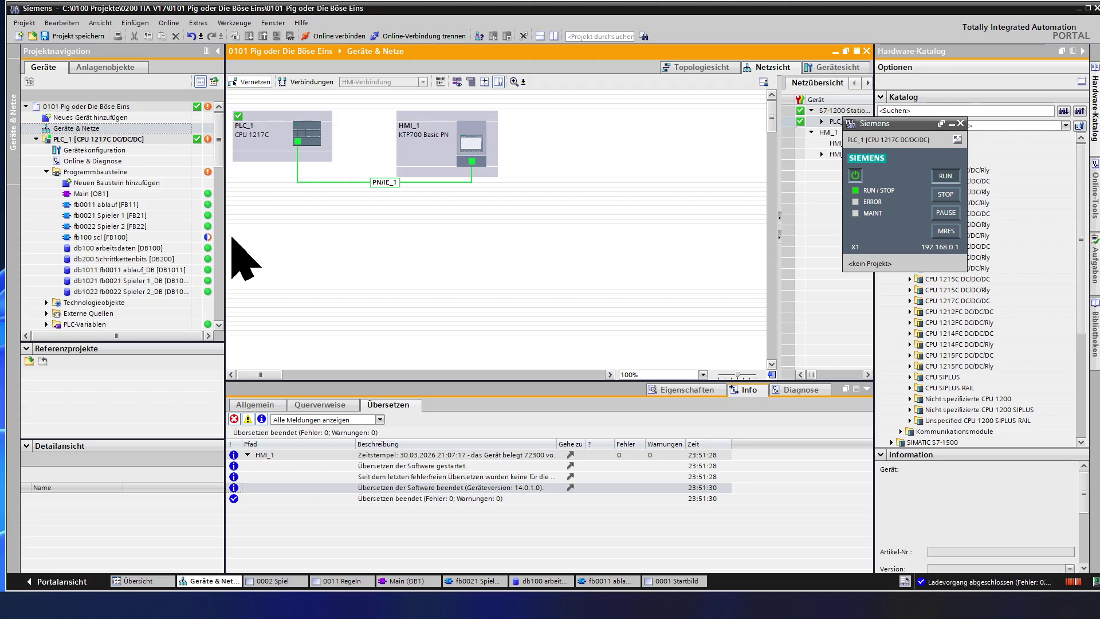
Step: Select db1011, then expand a DC/DC/DC CPU in the Hardware-Katalog to list its article numbers
left_click(160, 272)
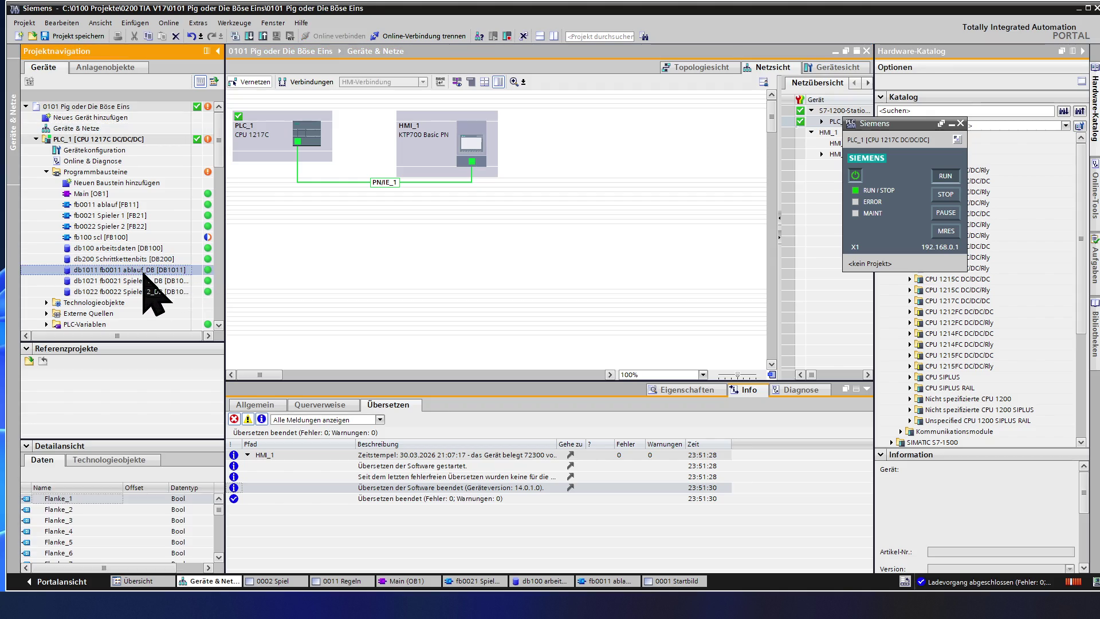
scroll(145, 277, "down", 2)
scroll(144, 273, "down", 1)
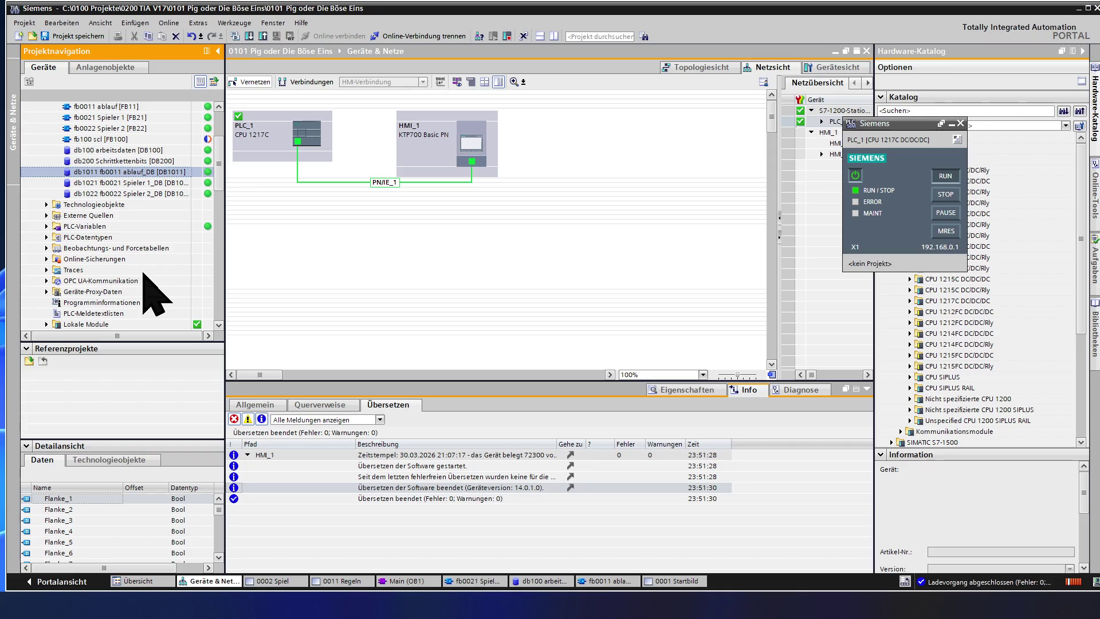
scroll(144, 277, "down", 3)
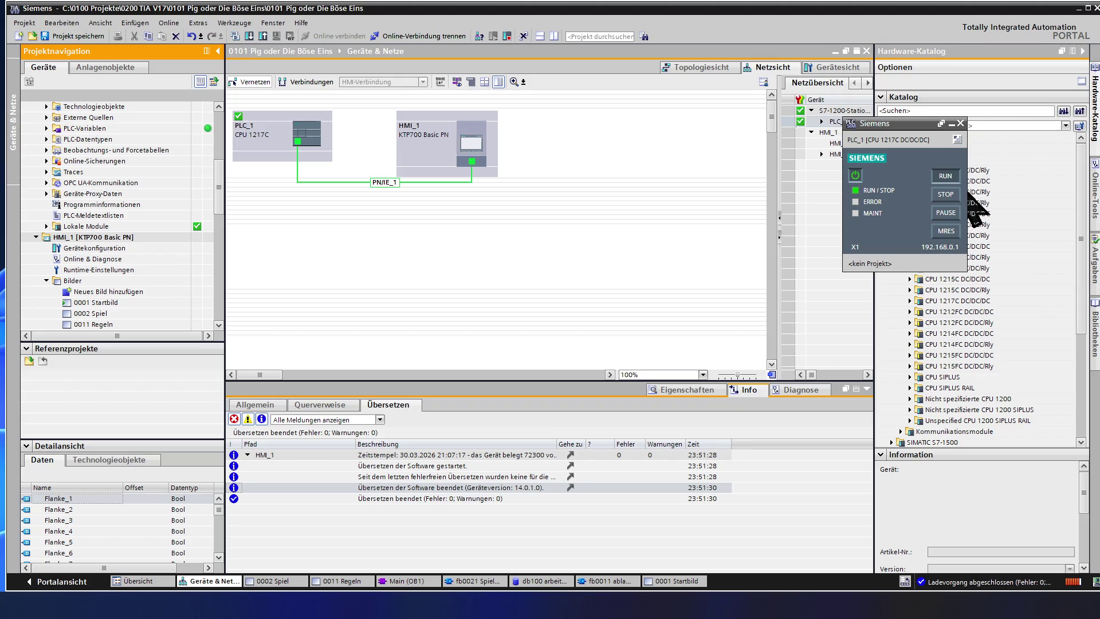
left_click(970, 182)
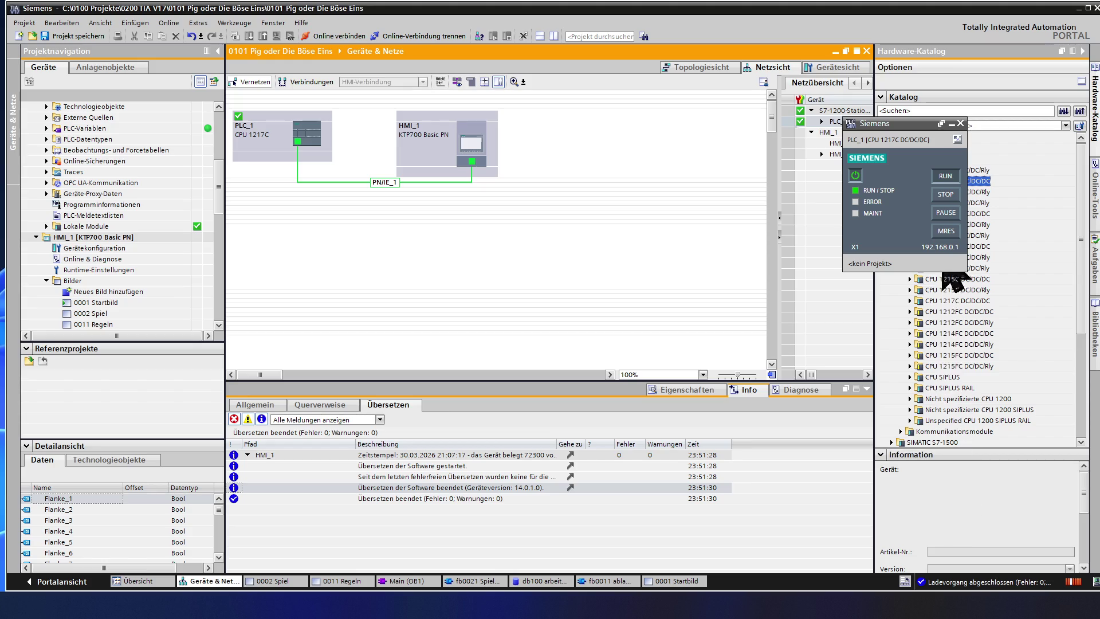
key("Right")
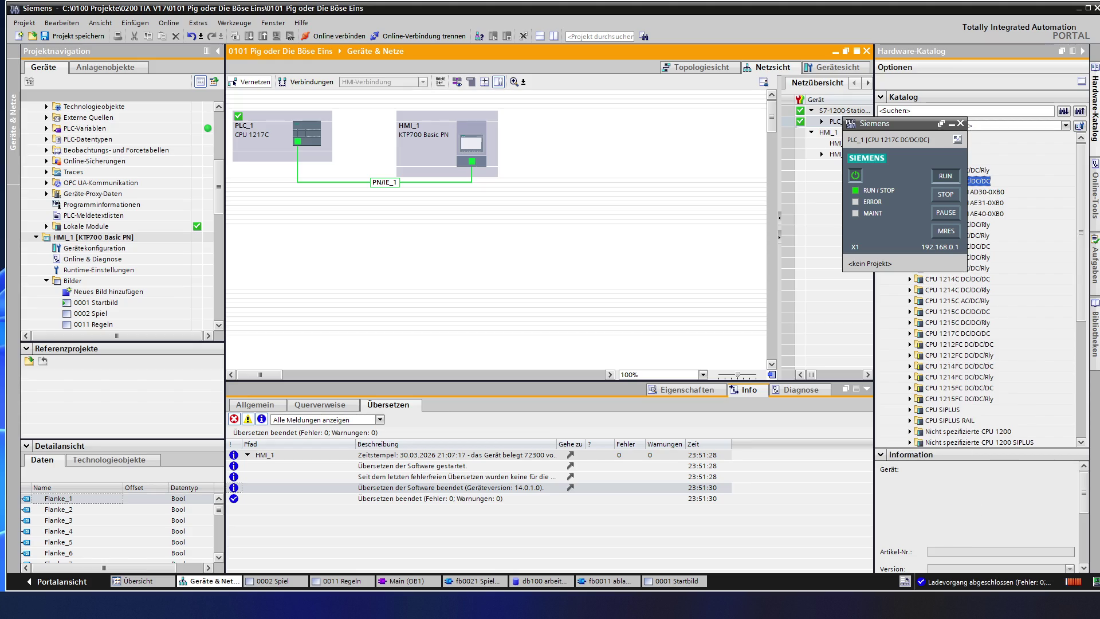
Step: View the descriptions of 6ES7 211-1AE40-0XB0 and 6ES7 217-1AG40-0XB0, then collapse the catalog to its top folders
left_click(972, 215)
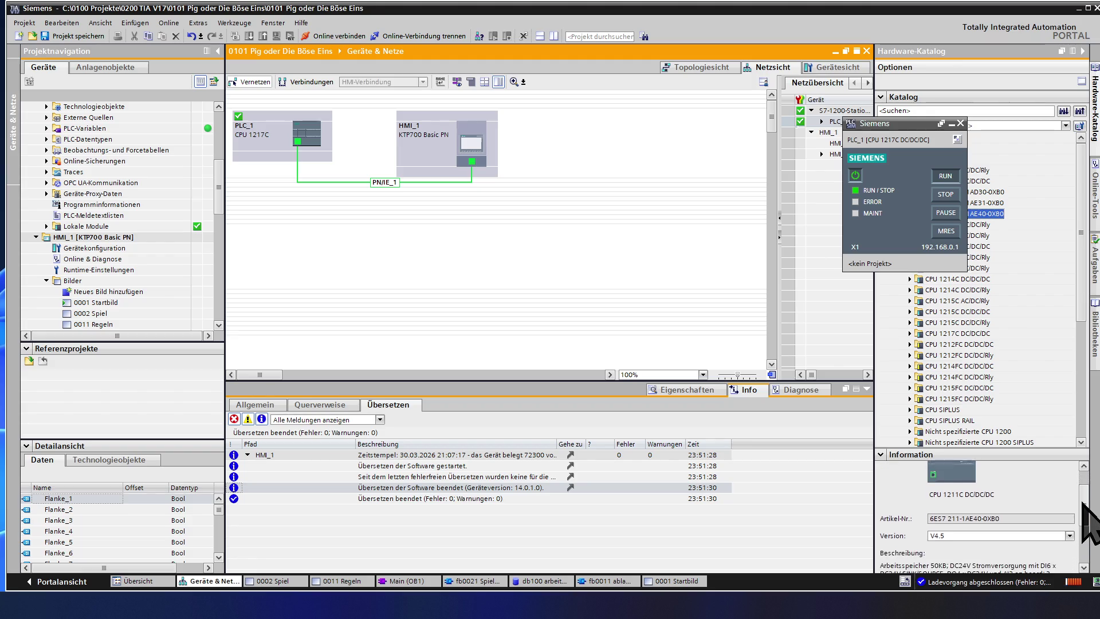
left_click_drag(1084, 497, 1082, 518)
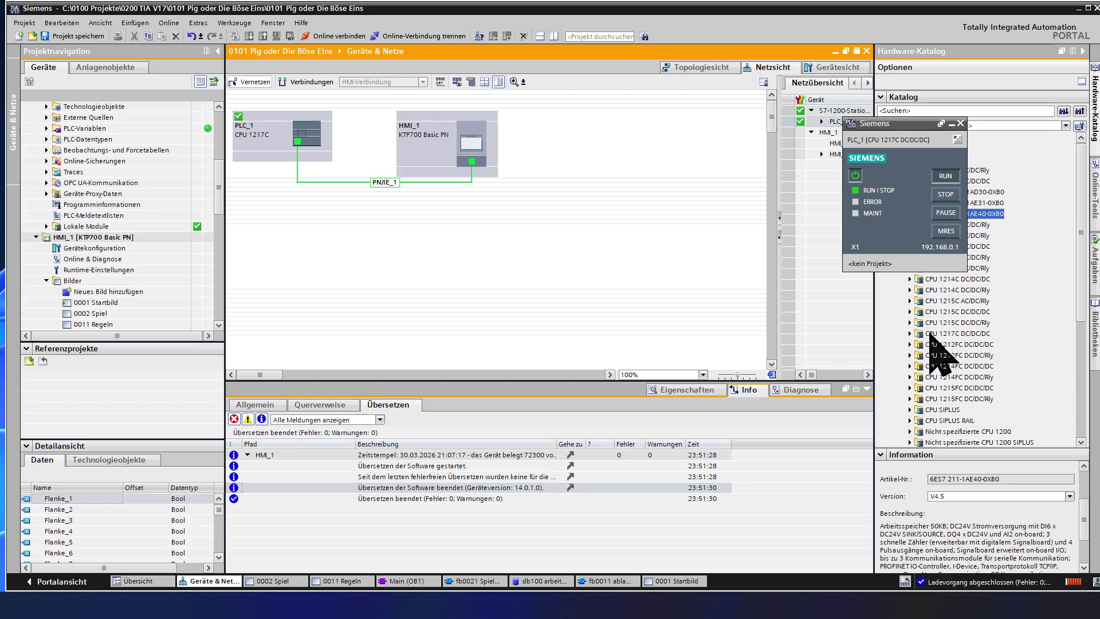
double_click(928, 334)
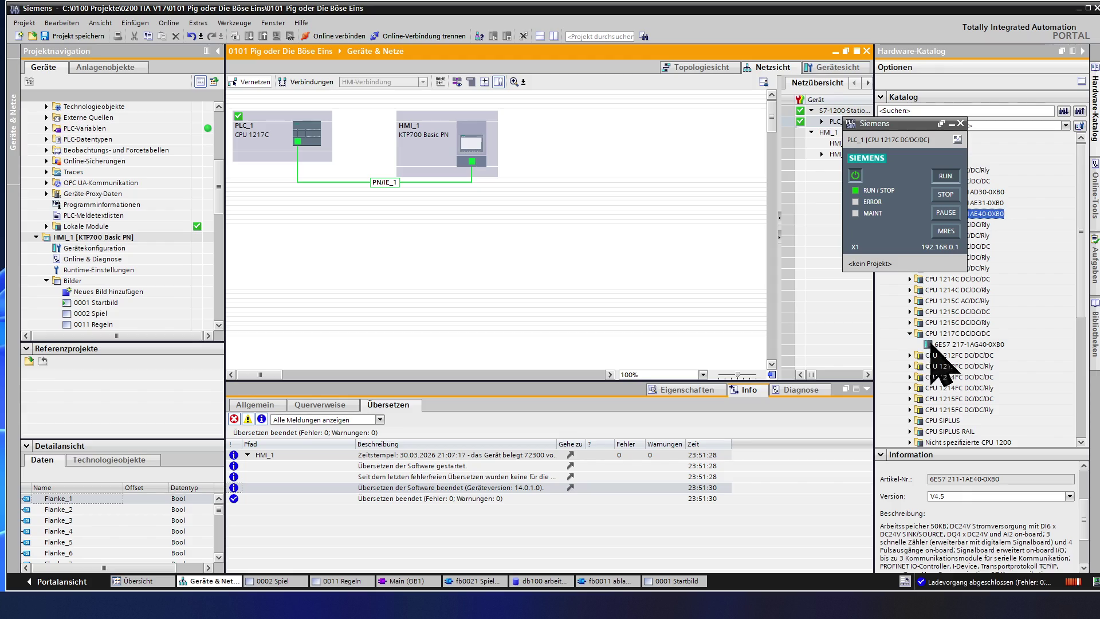
left_click(961, 345)
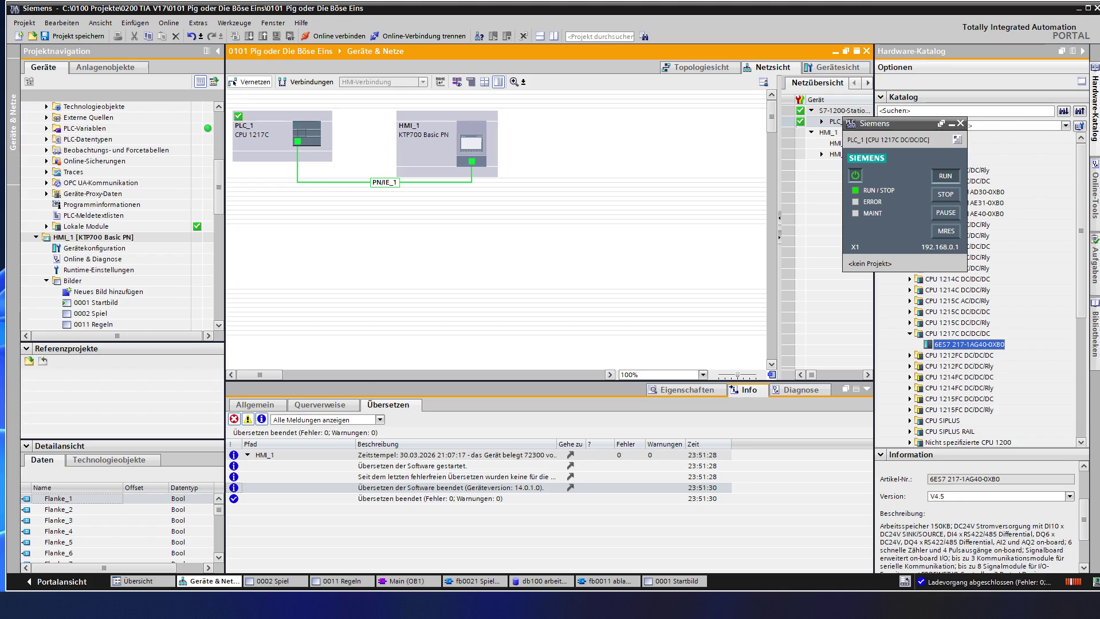
key("Left")
key("Left")
key("Left")
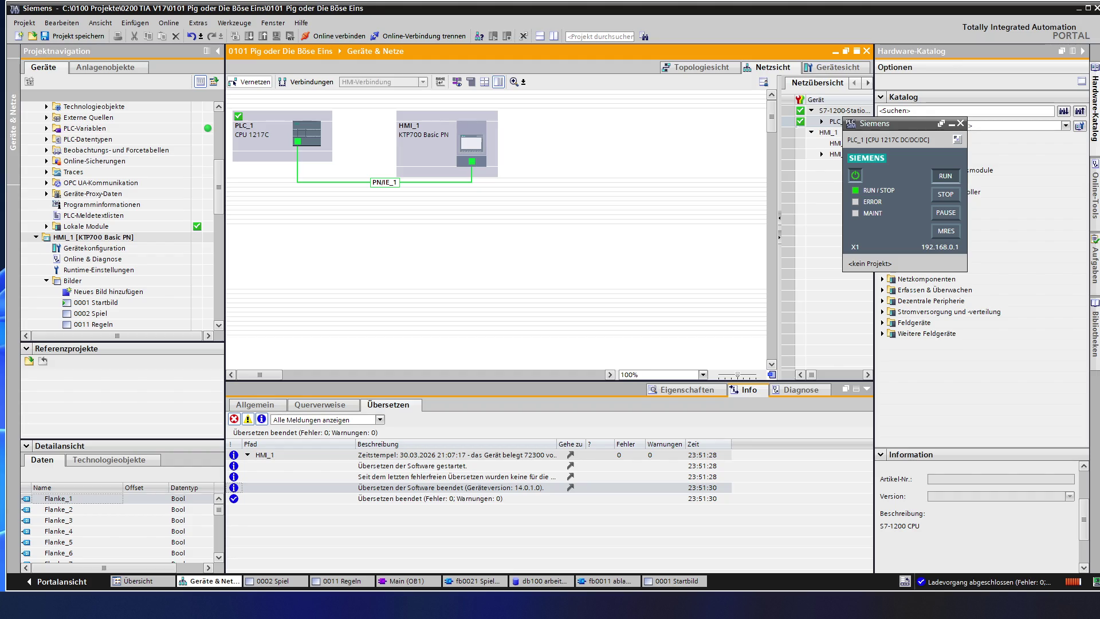
key("Left")
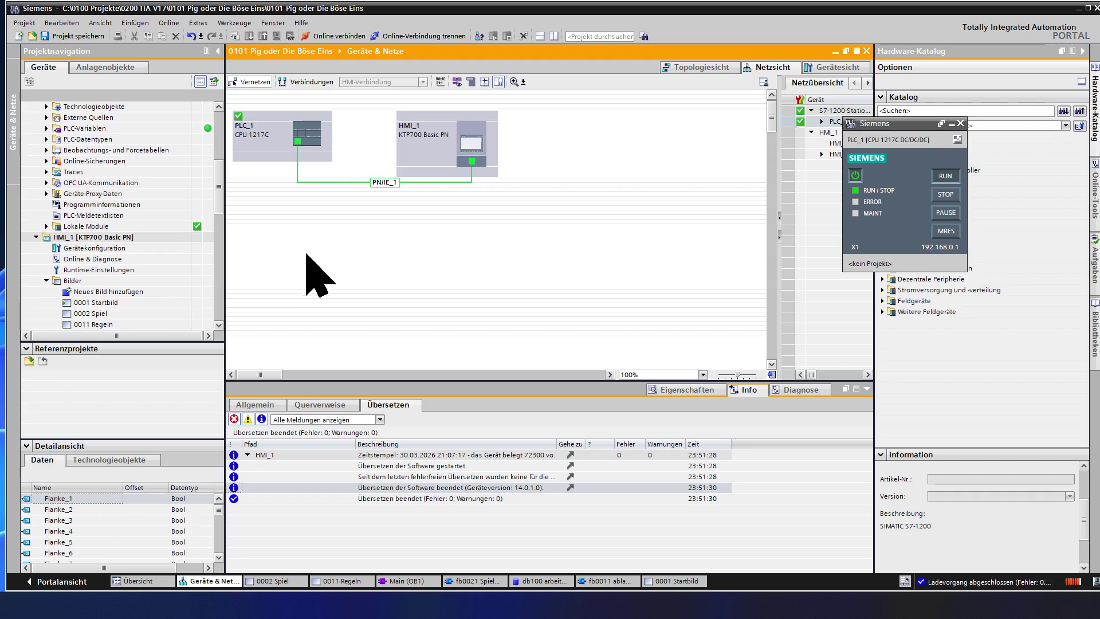
Step: Open 0001 Startbild and then 0002 Spiel for editing from HMI_1 > Bilder
left_click(97, 240)
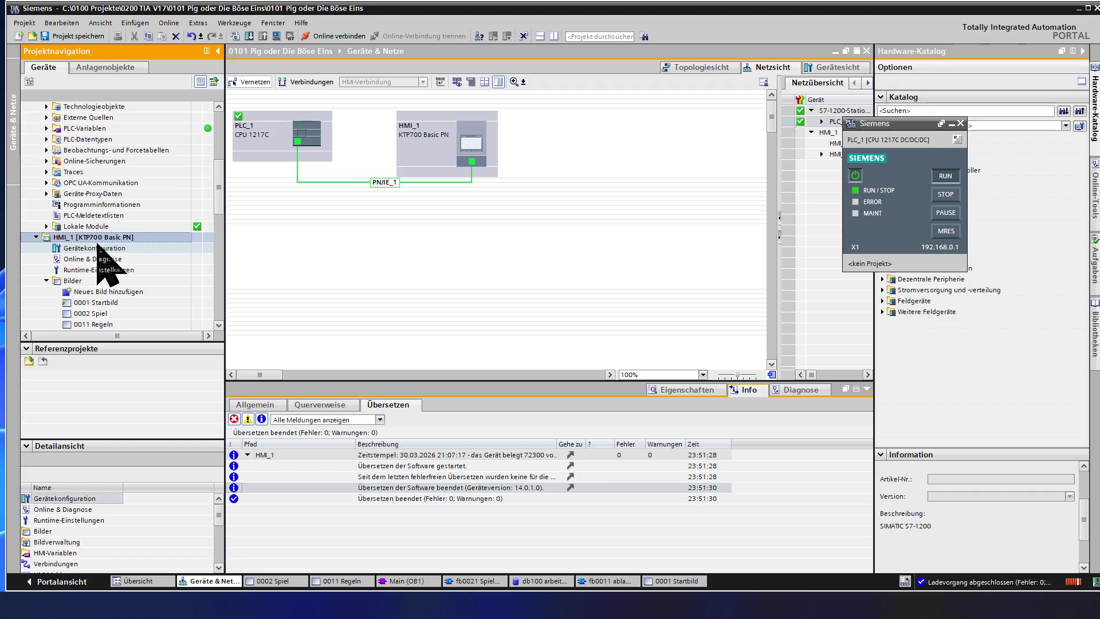
left_click(114, 303)
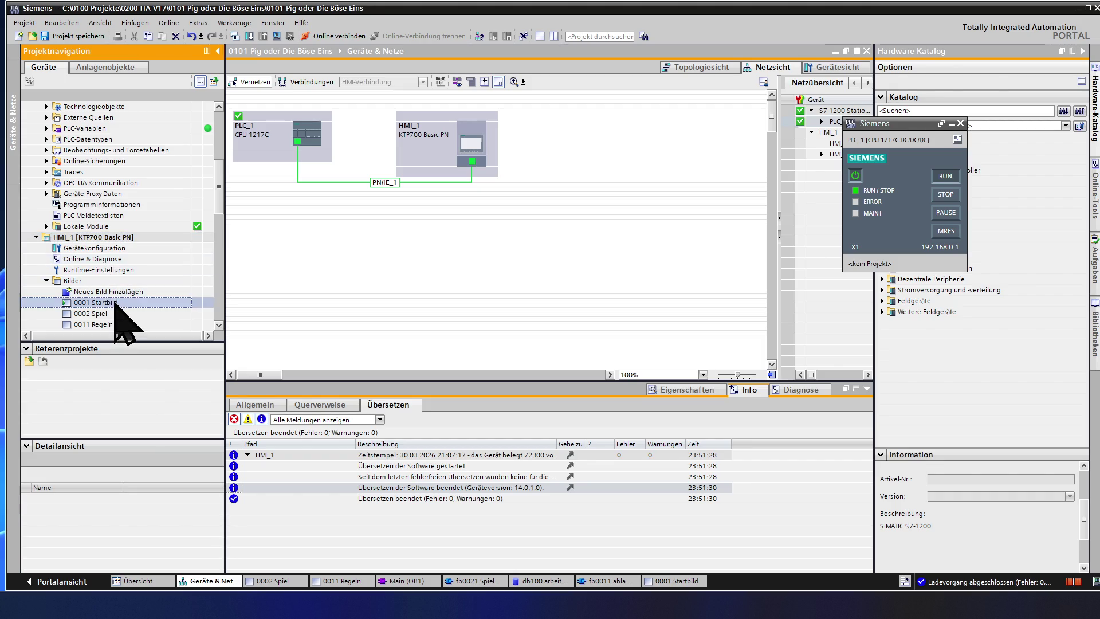
double_click(114, 303)
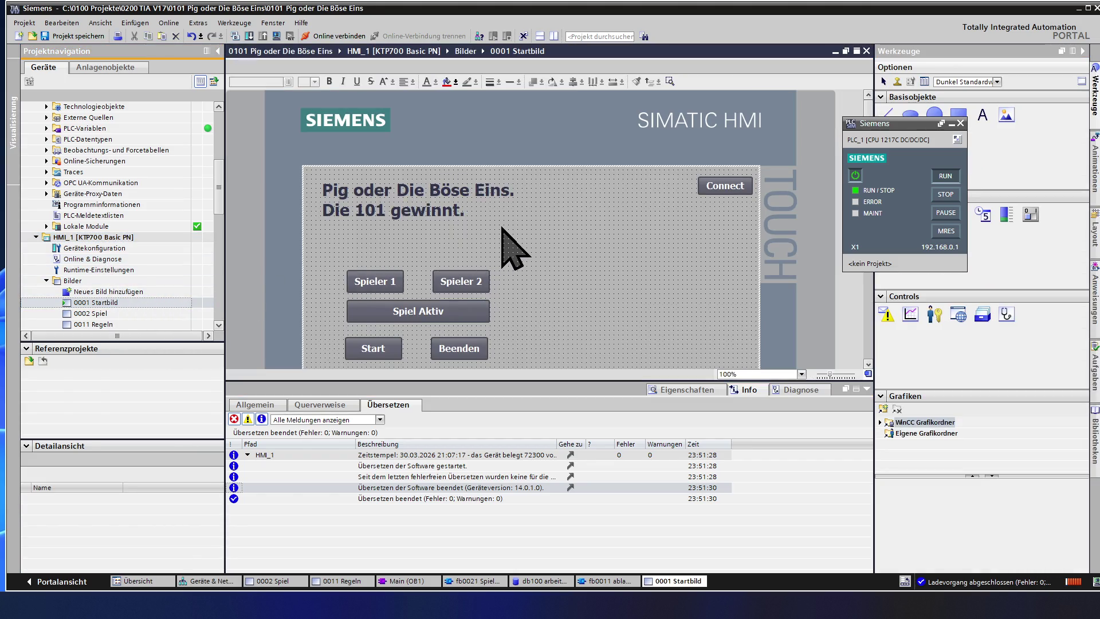
scroll(503, 229, "down", 2, "ctrl")
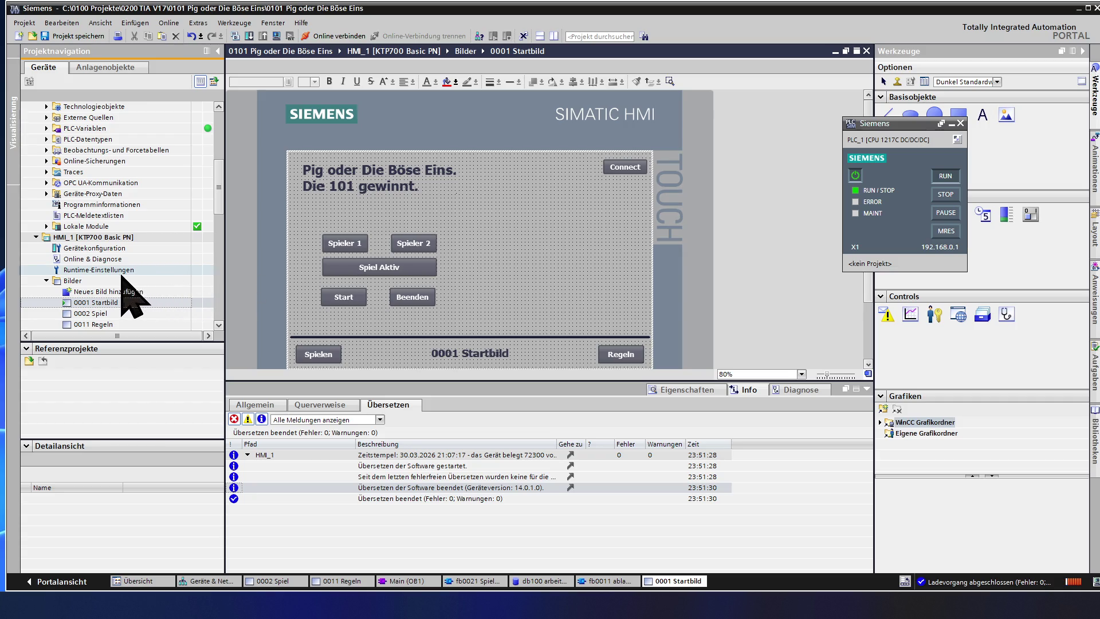
double_click(105, 315)
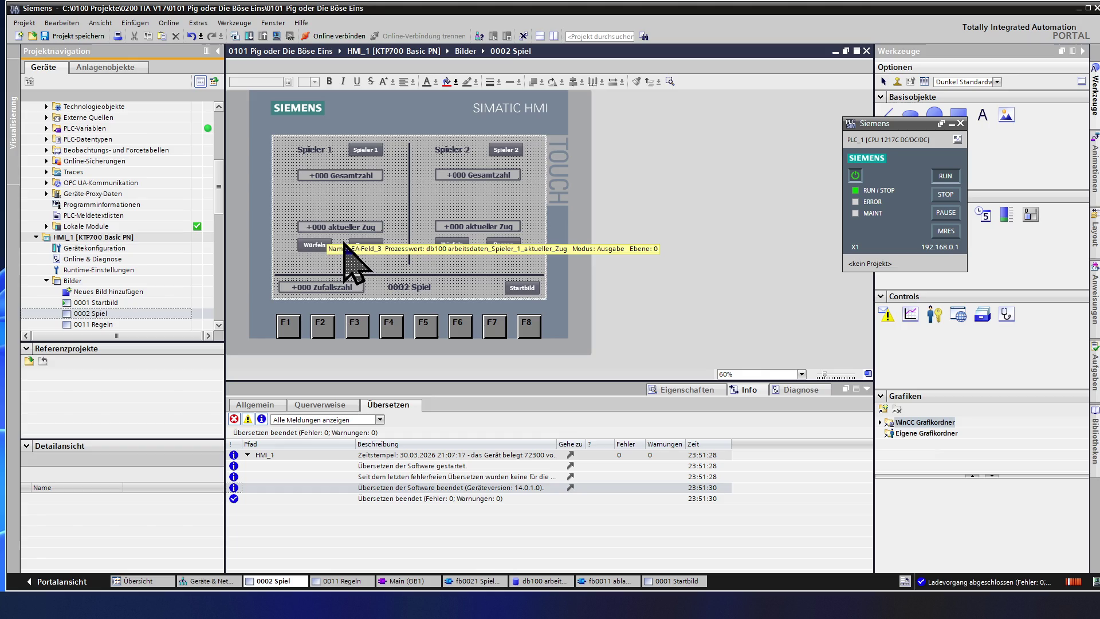
Step: Start the HMI runtime simulation and confirm the 'Simulation starten' dialog
left_click(278, 37)
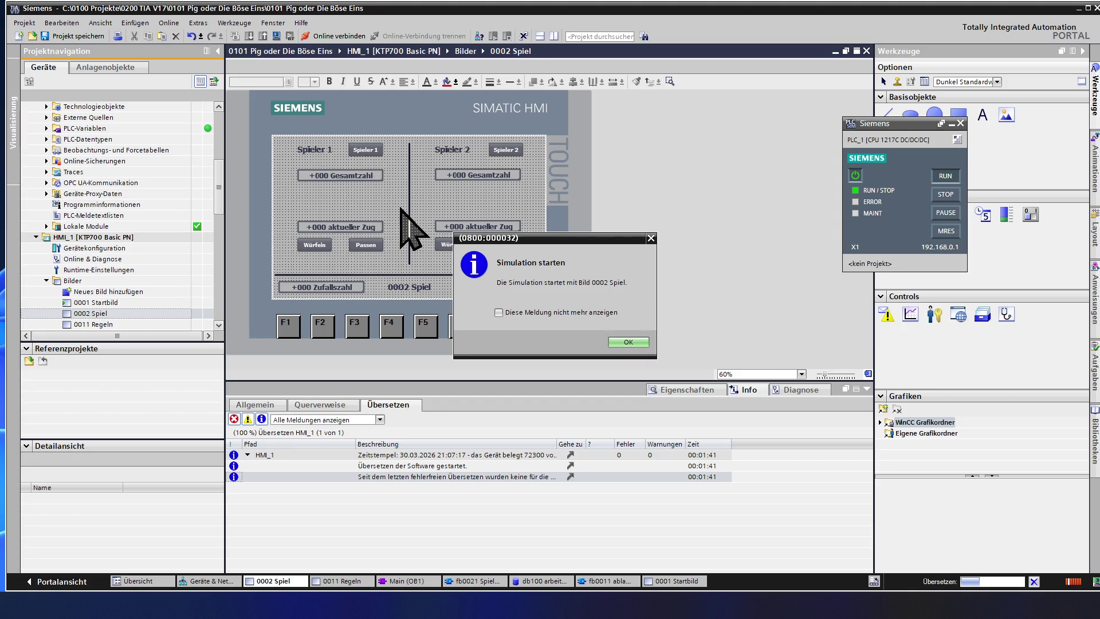
left_click(628, 342)
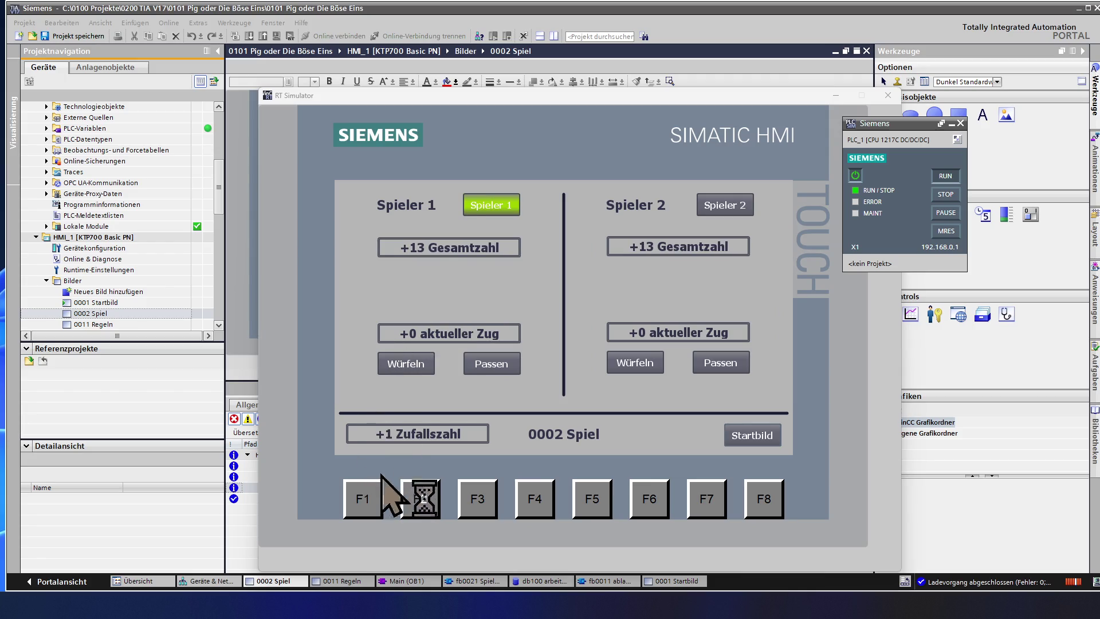
Step: From 0001 Startbild, alternate Beenden and Start until Spieler 1 opens the game with Spiel Aktiv lit
left_click(759, 441)
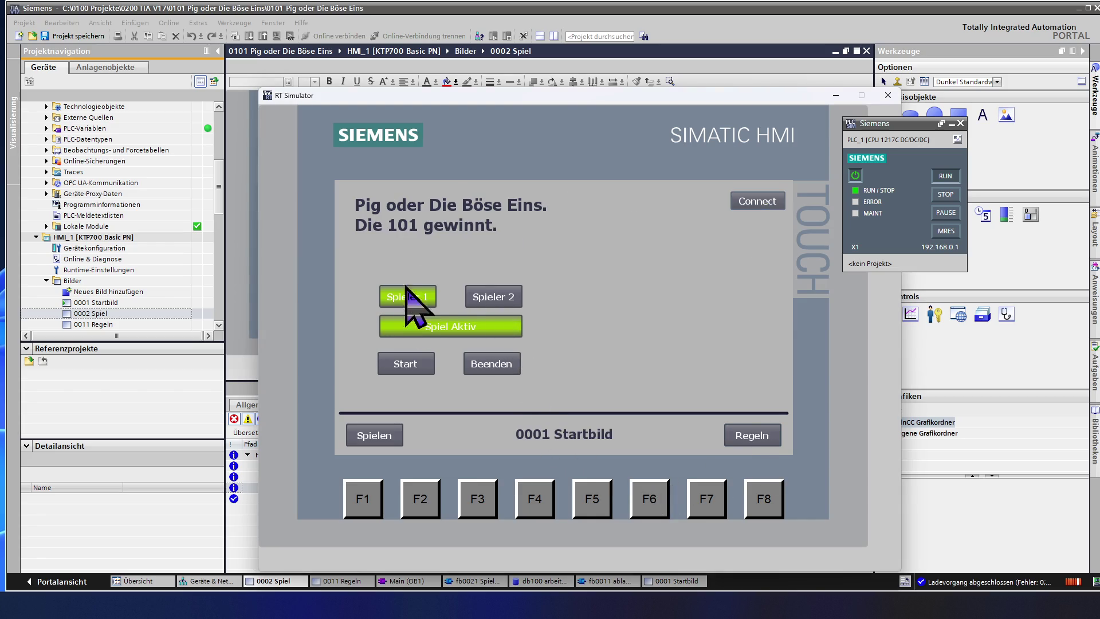
left_click(479, 368)
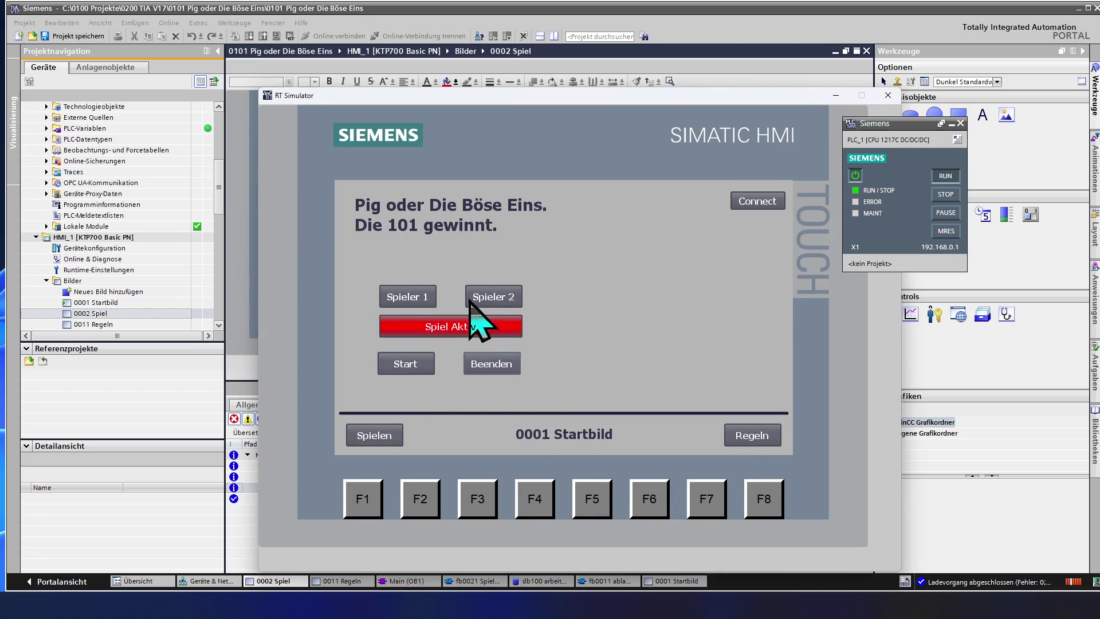
left_click(409, 368)
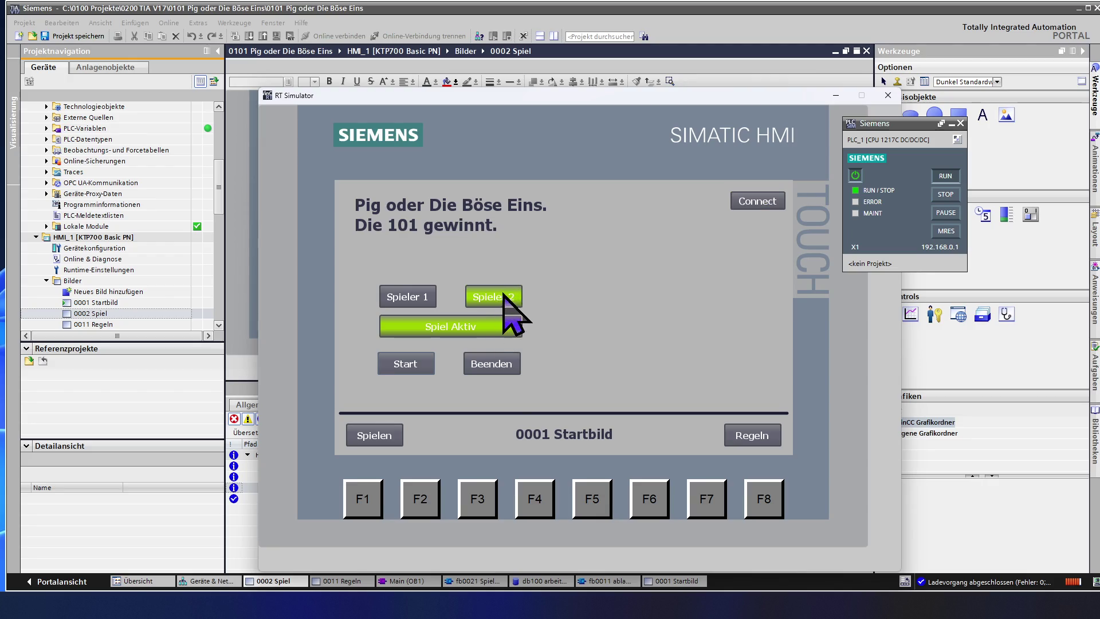
left_click(499, 364)
left_click(419, 368)
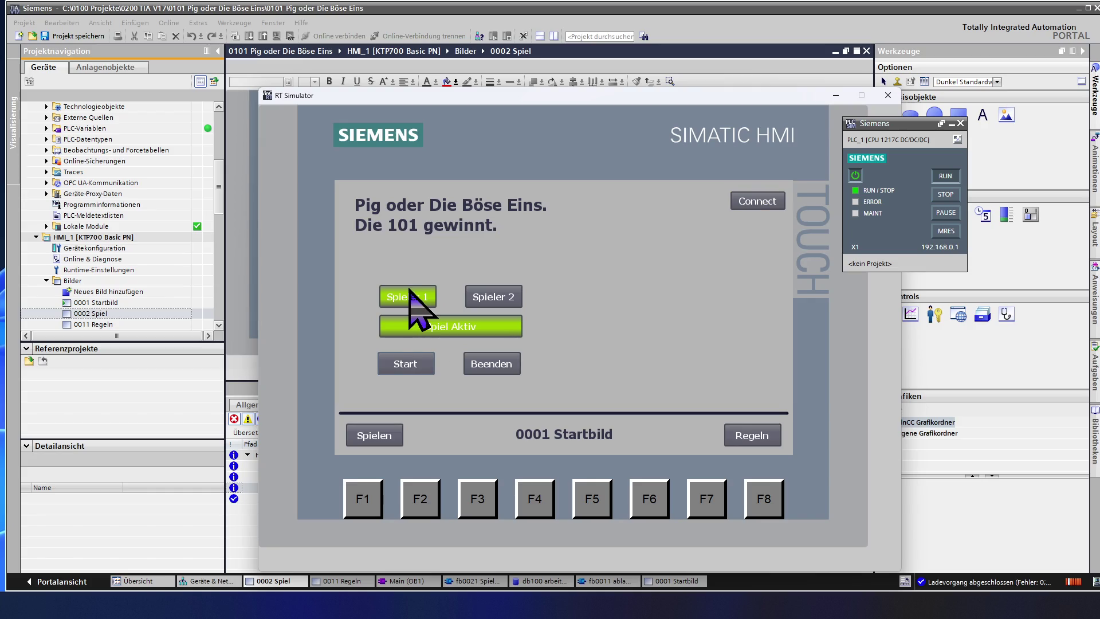
left_click(491, 372)
left_click(403, 370)
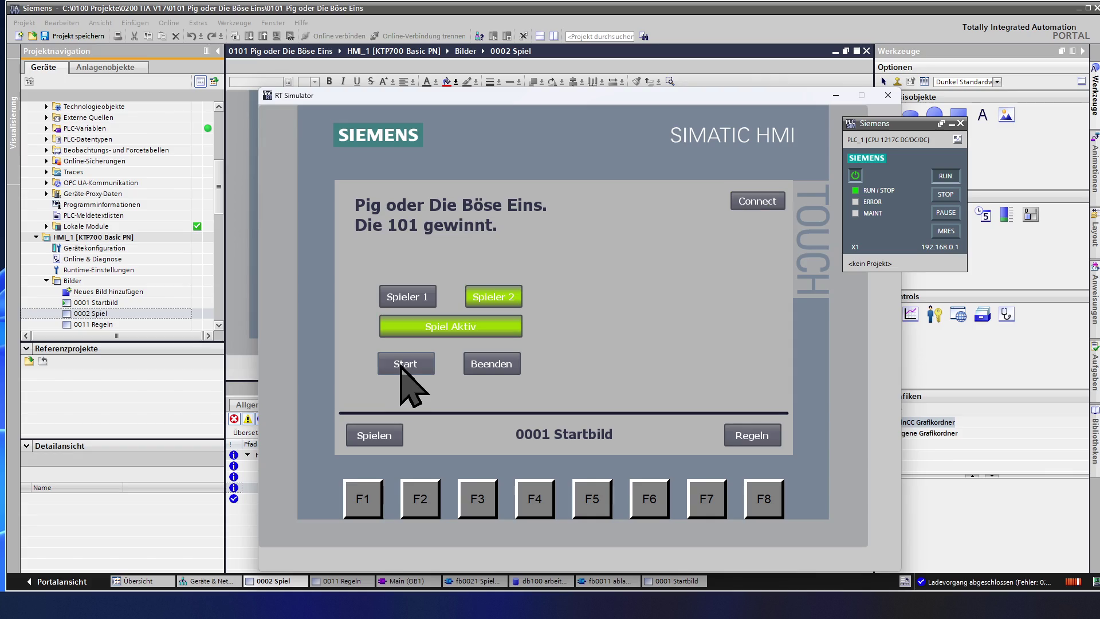
left_click(502, 367)
left_click(414, 367)
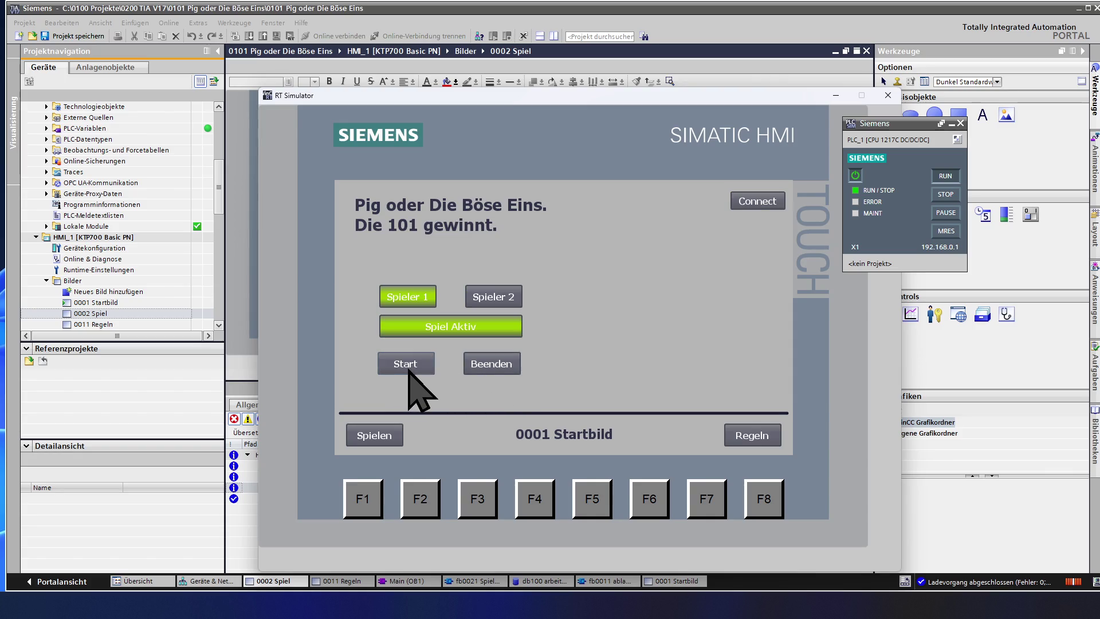
left_click(499, 363)
left_click(407, 363)
Step: On the 0002 Spiel screen, pass the turn to Spieler 2, roll twice and bank 11 points
left_click(383, 436)
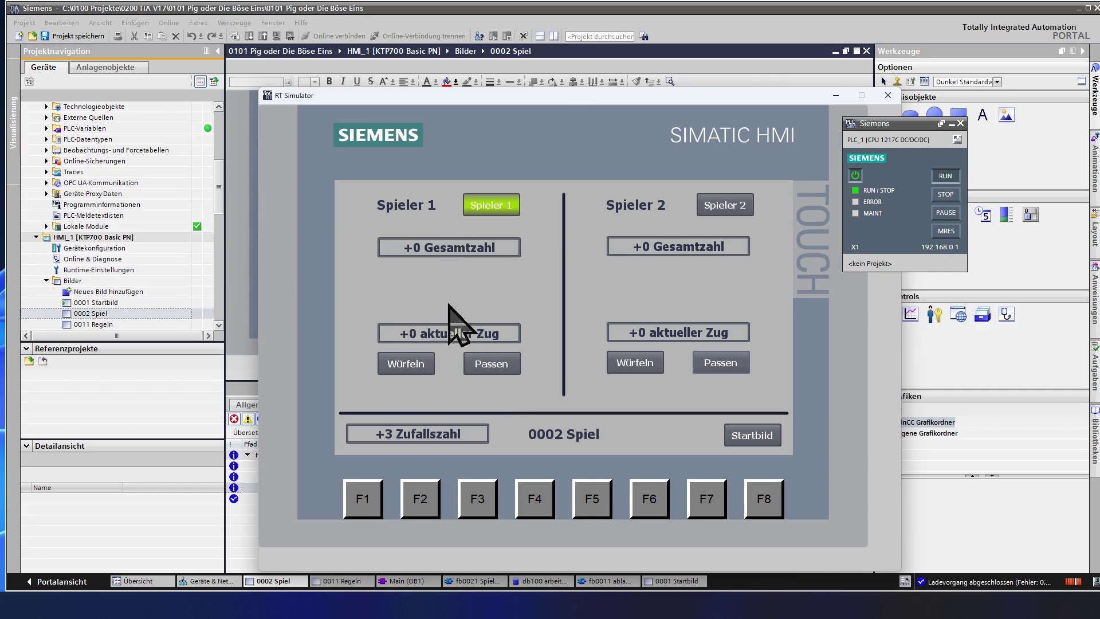
left_click(493, 365)
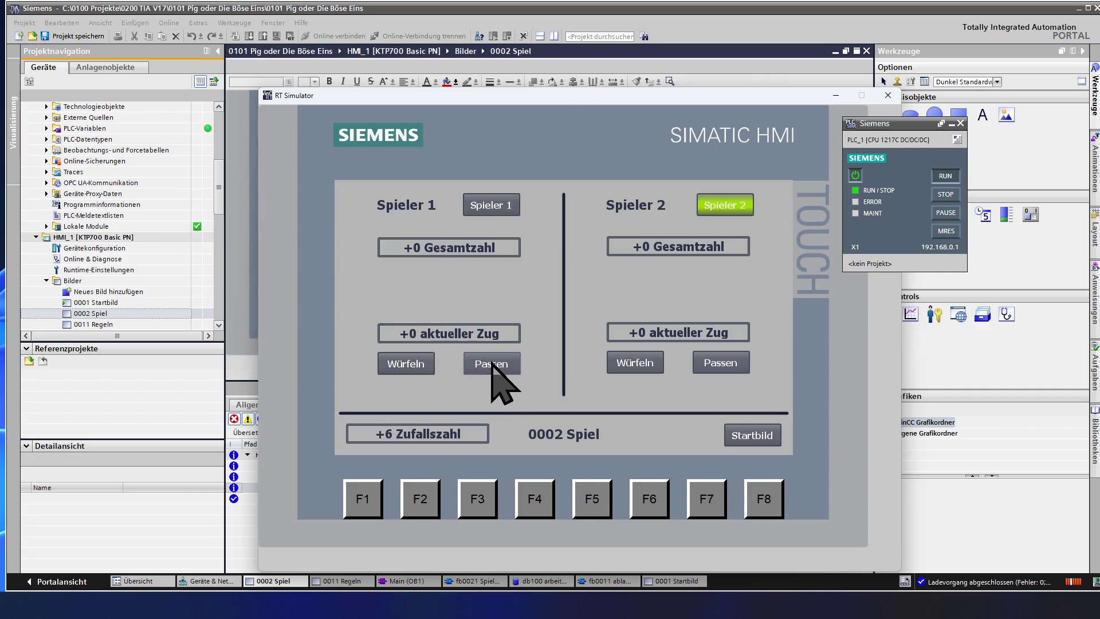
left_click(722, 362)
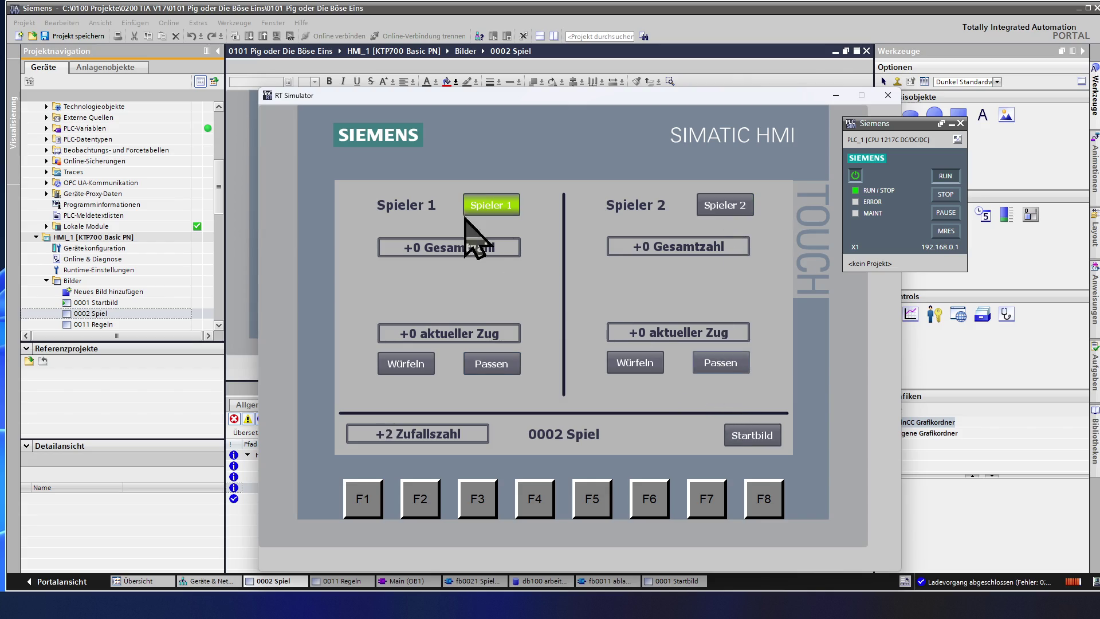
left_click(483, 367)
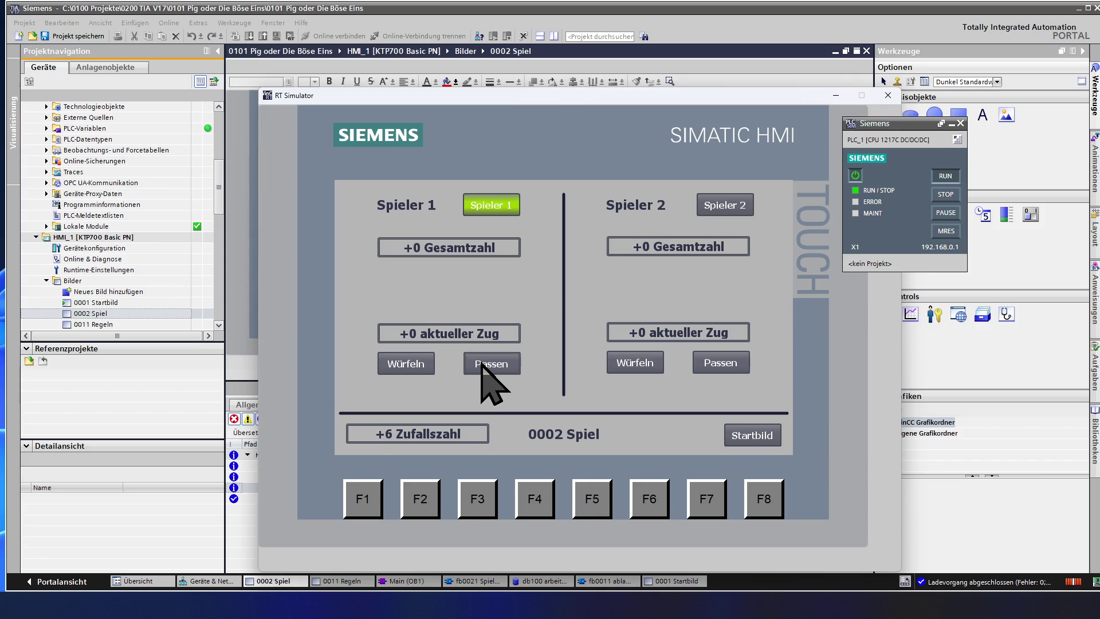
left_click(652, 365)
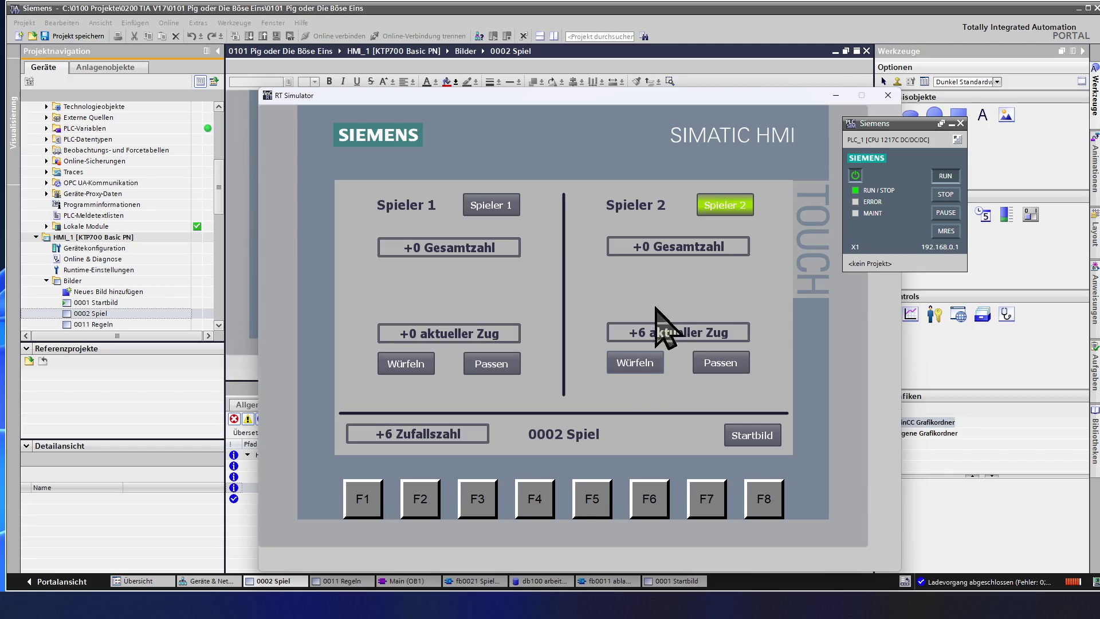
left_click(633, 366)
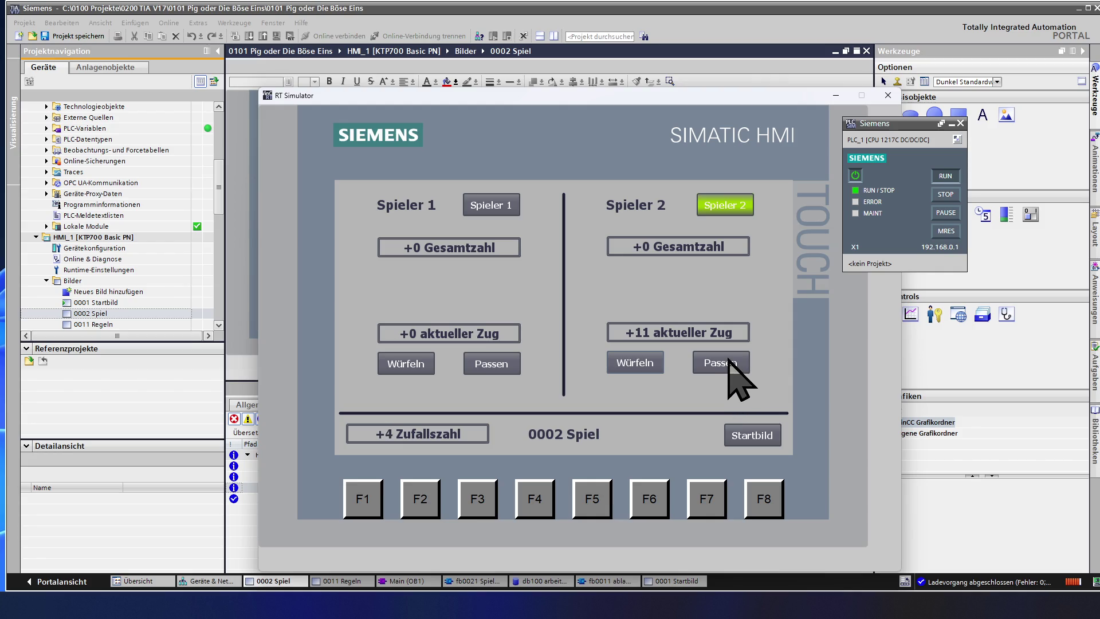
left_click(729, 361)
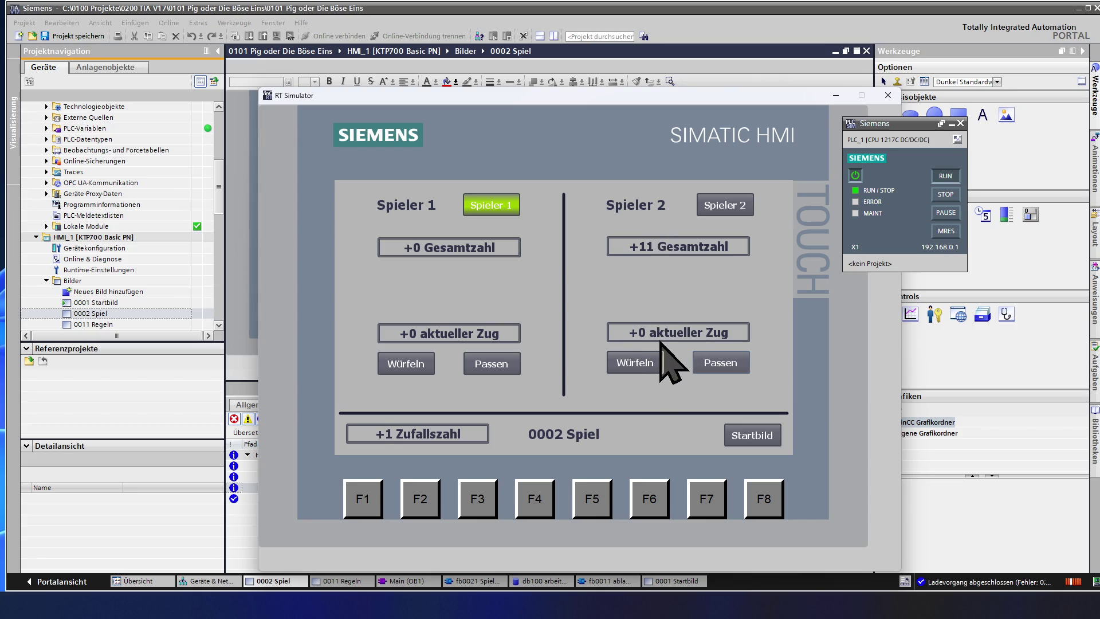
Step: Roll for Spieler 1 until the turn reaches +11, bank it, and close the runtime screen
left_click(410, 365)
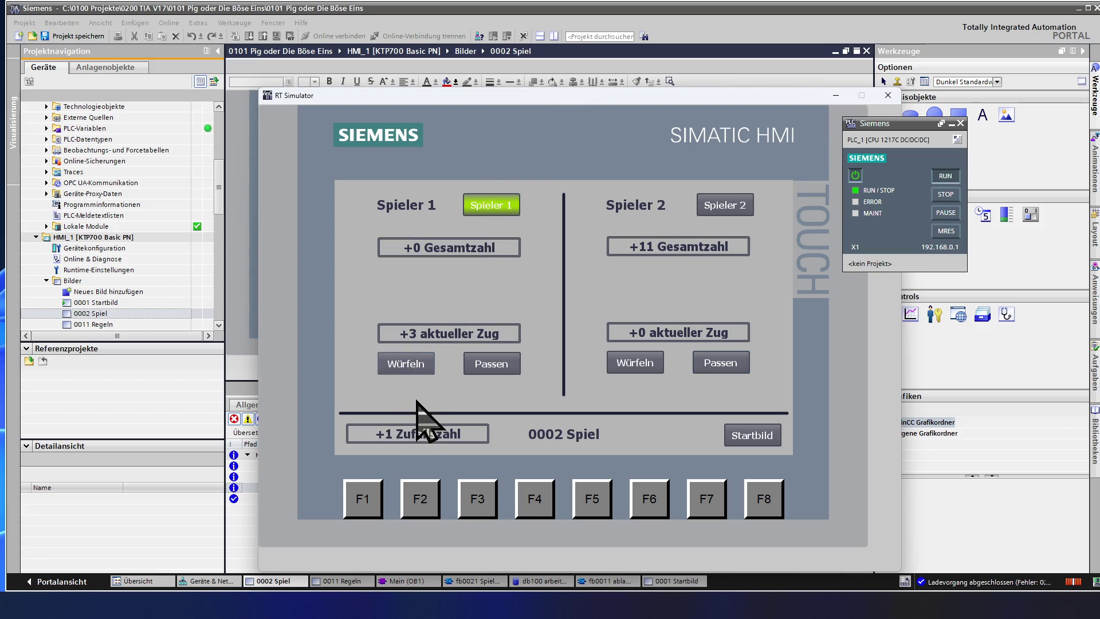
left_click(410, 367)
left_click(417, 374)
left_click(414, 368)
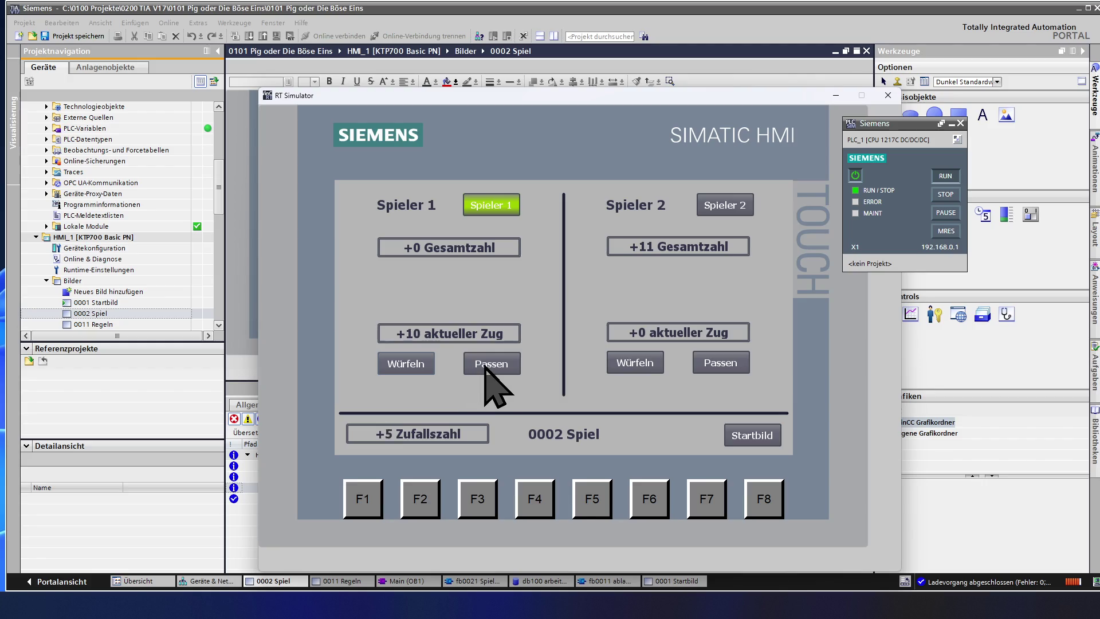
left_click(416, 363)
left_click(509, 370)
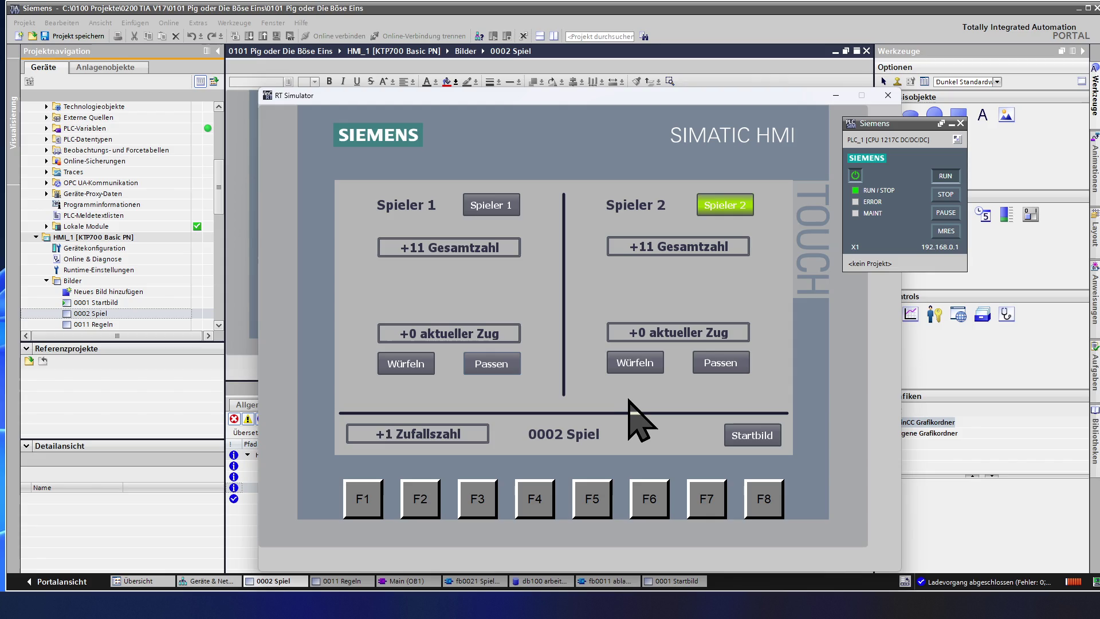
left_click(867, 51)
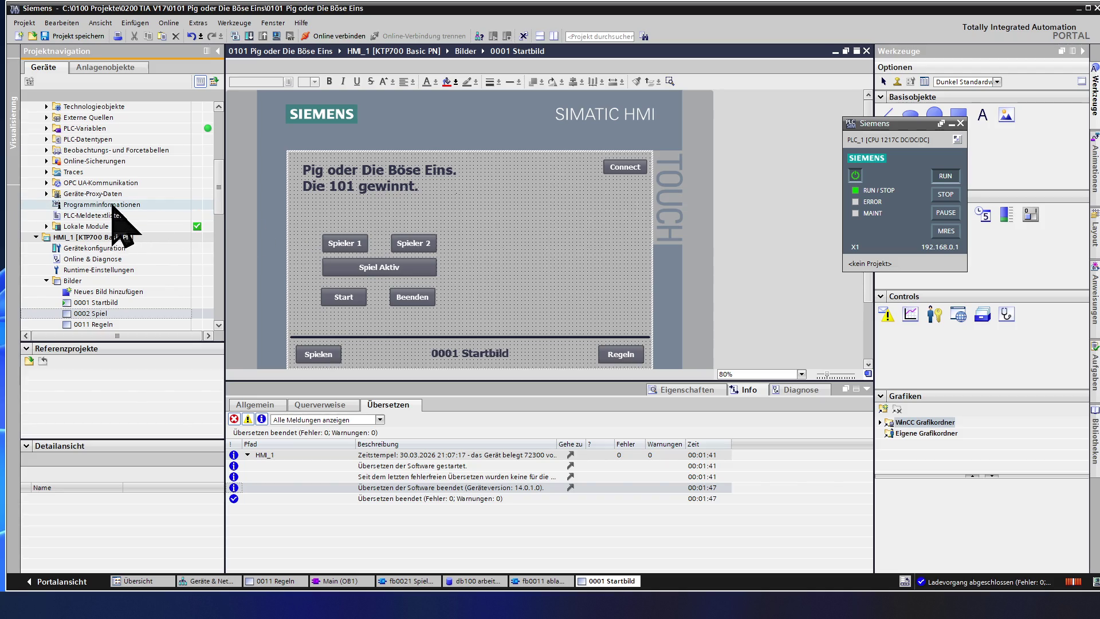
Step: Load fb0021 Spieler 1 from the project tree, expand all networks and its Output interface section
left_click(119, 268)
scroll(116, 267, "up", 3)
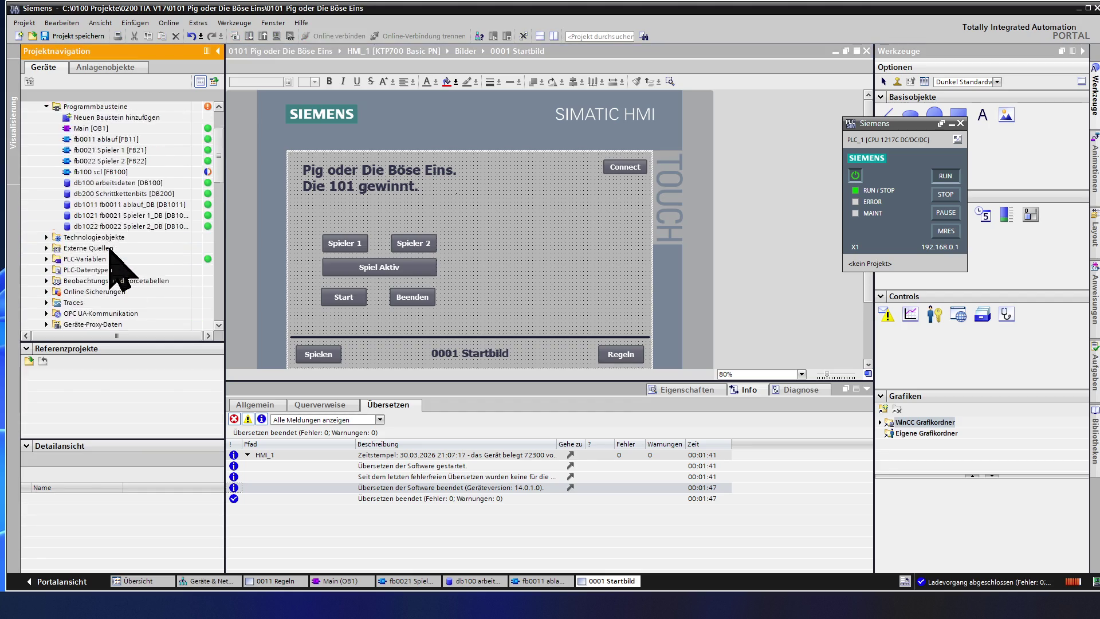
scroll(113, 263, "up", 3)
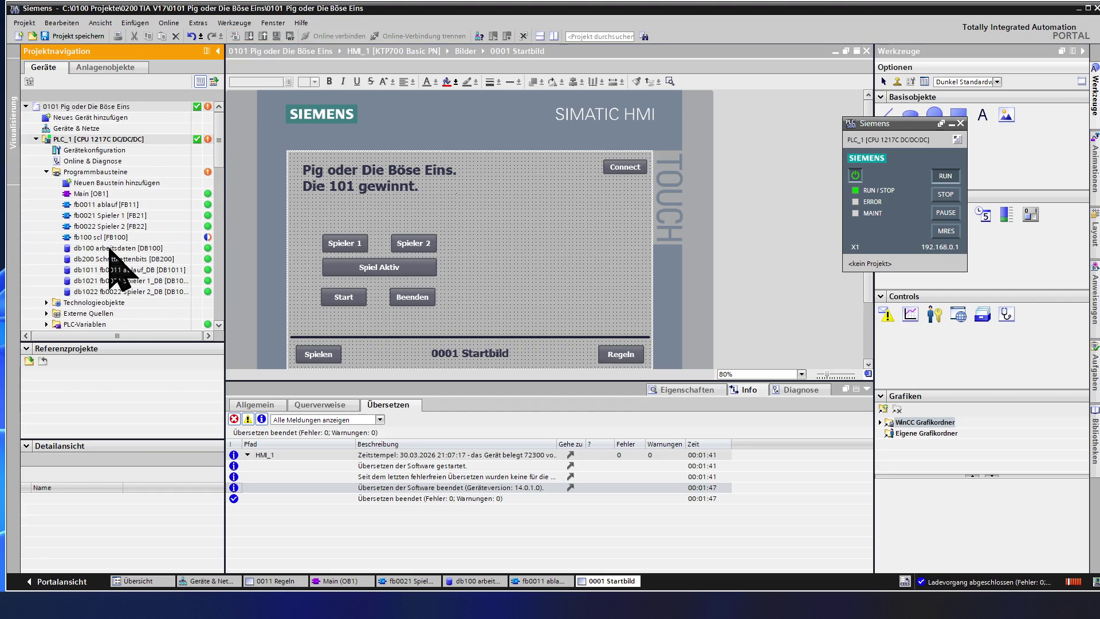
double_click(119, 216)
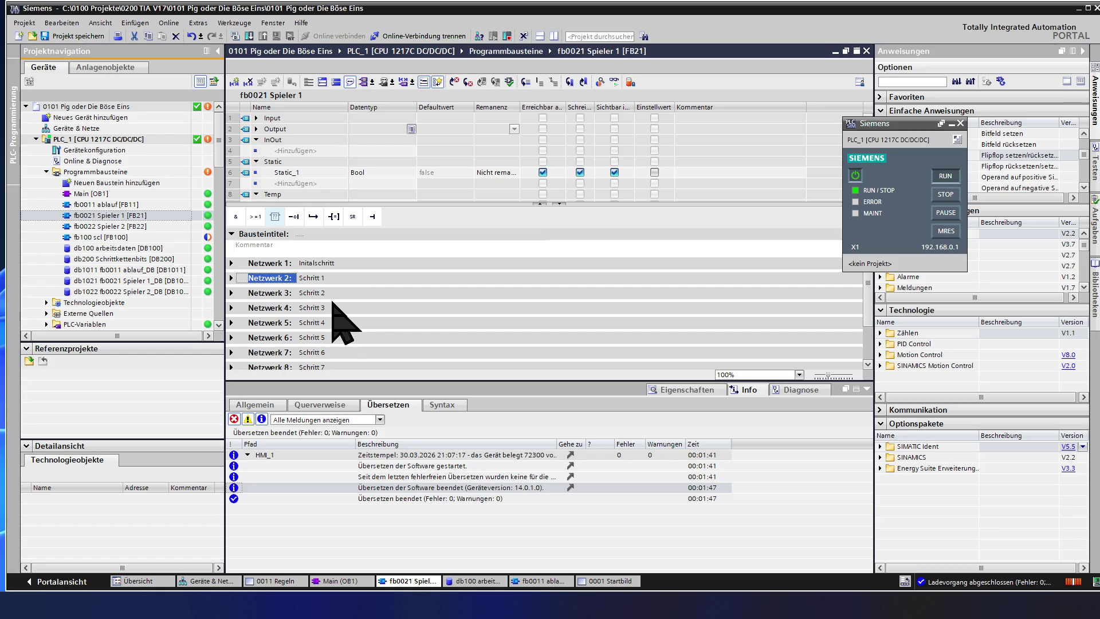
left_click(296, 215)
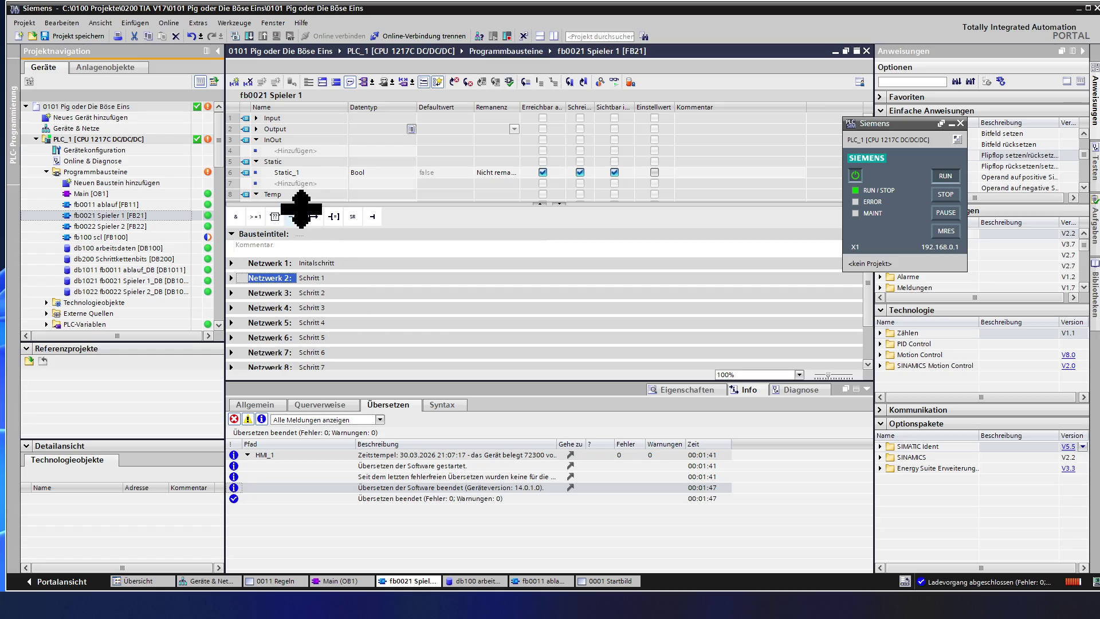
left_click(323, 81)
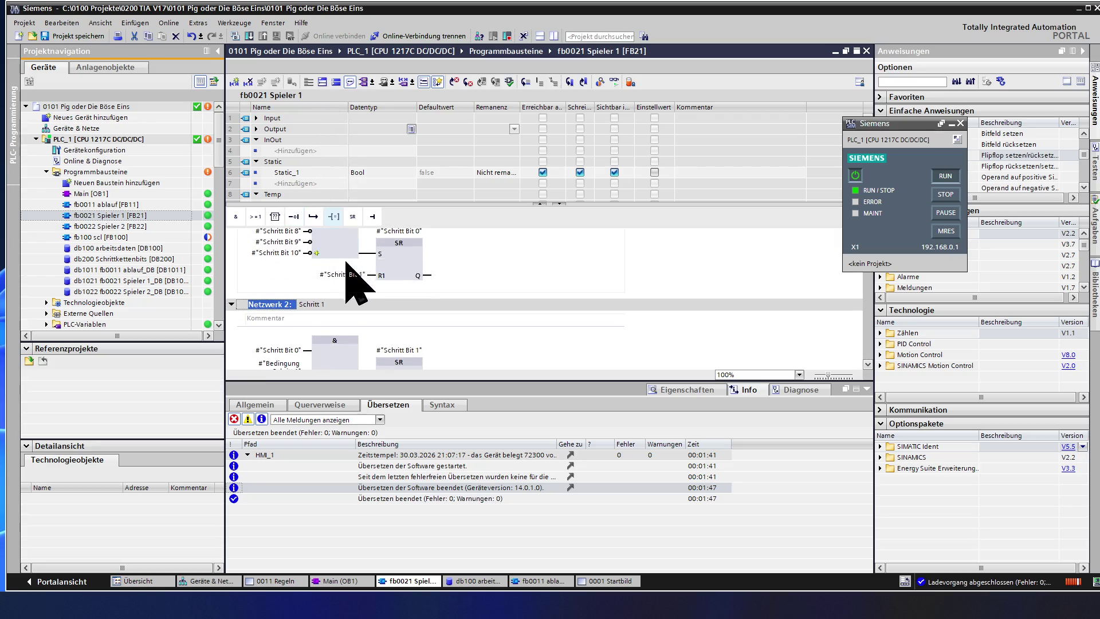
scroll(325, 173, "down", 4)
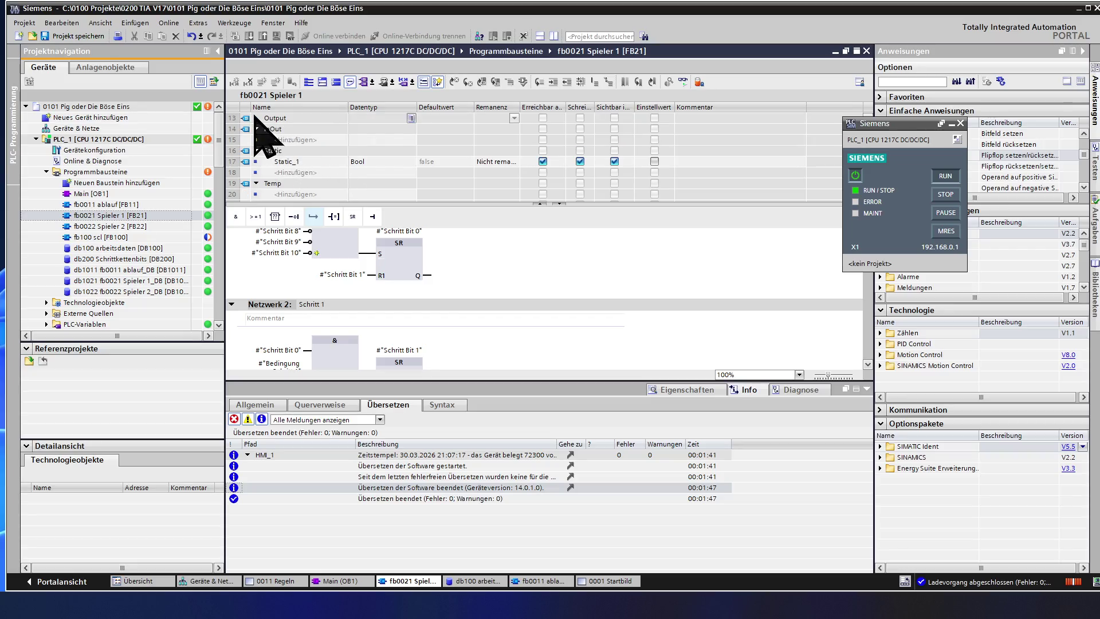
left_click(256, 118)
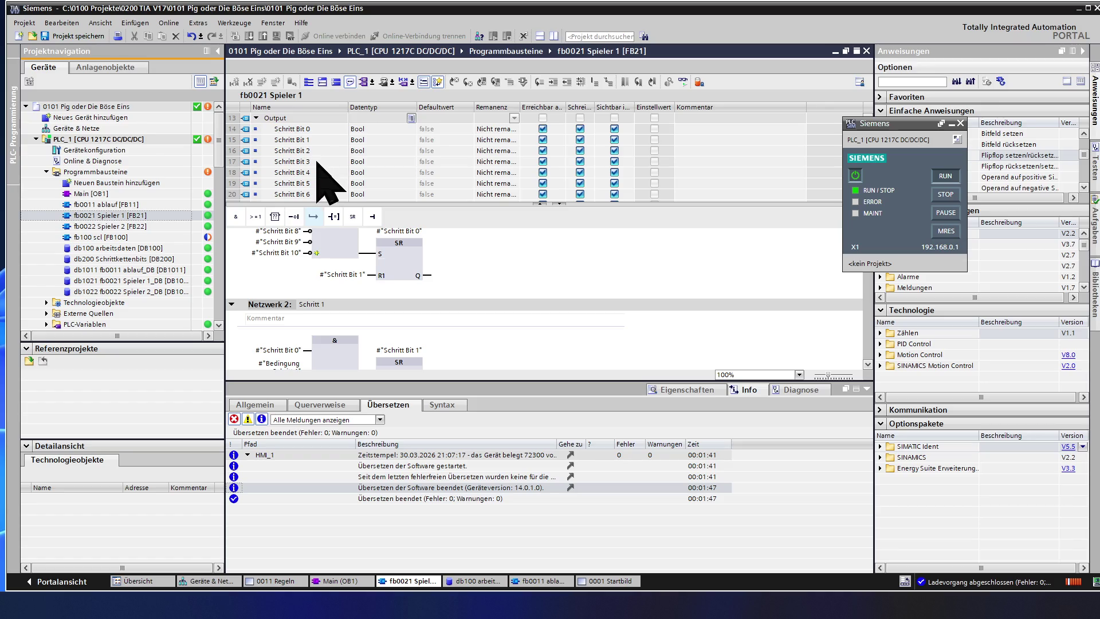
scroll(320, 172, "down", 1)
scroll(321, 172, "down", 1)
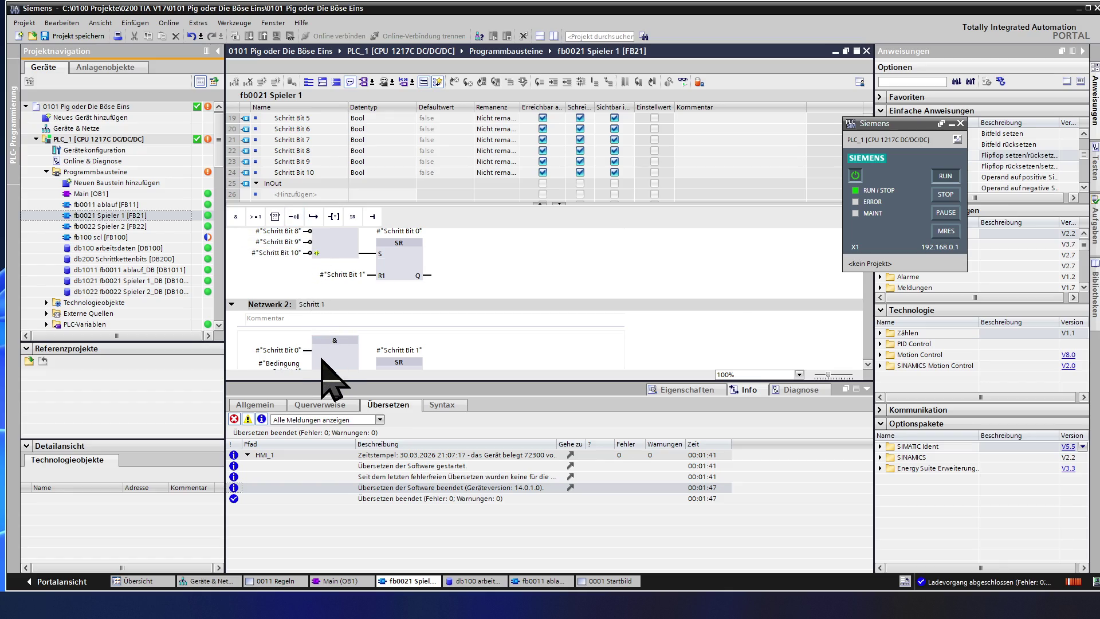
scroll(327, 374, "down", 1)
scroll(327, 374, "down", 2)
scroll(327, 373, "down", 2)
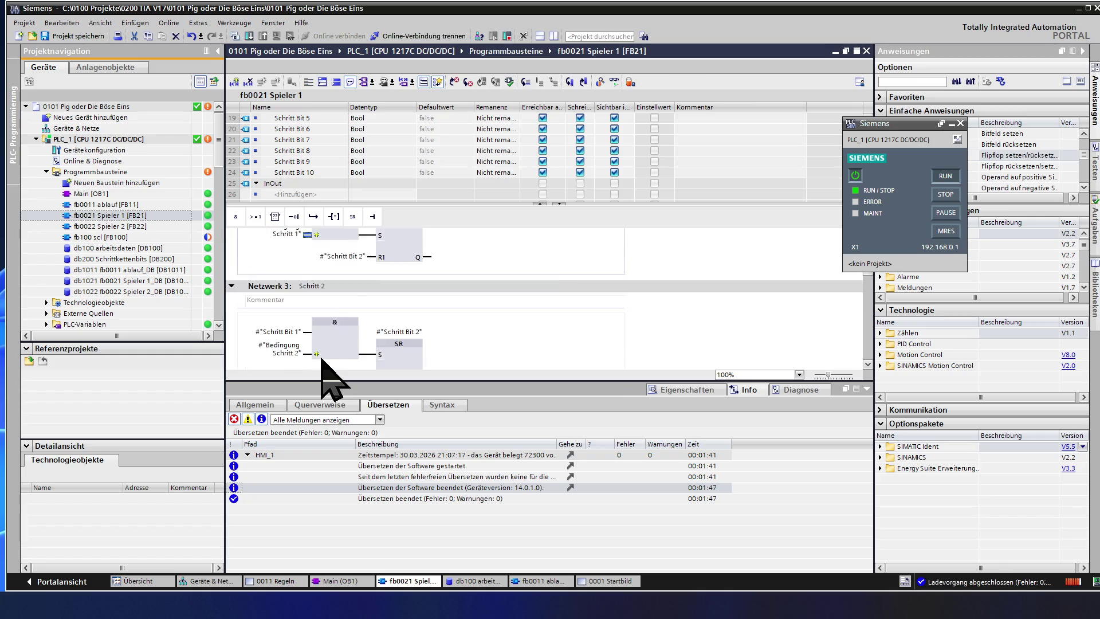
scroll(328, 374, "down", 2)
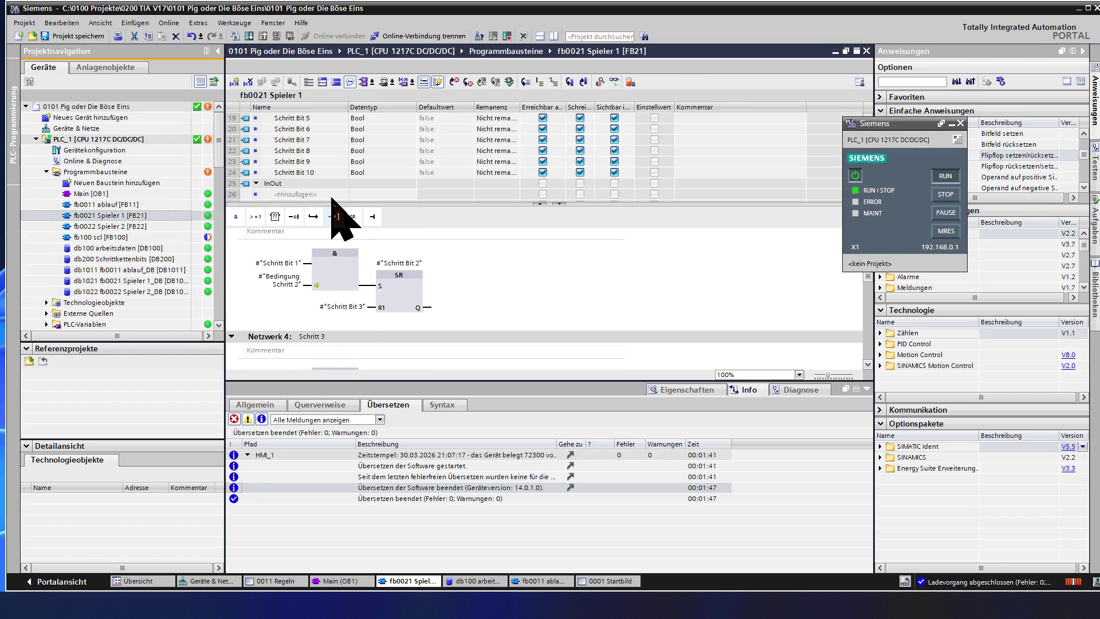
left_click_drag(335, 203, 330, 148)
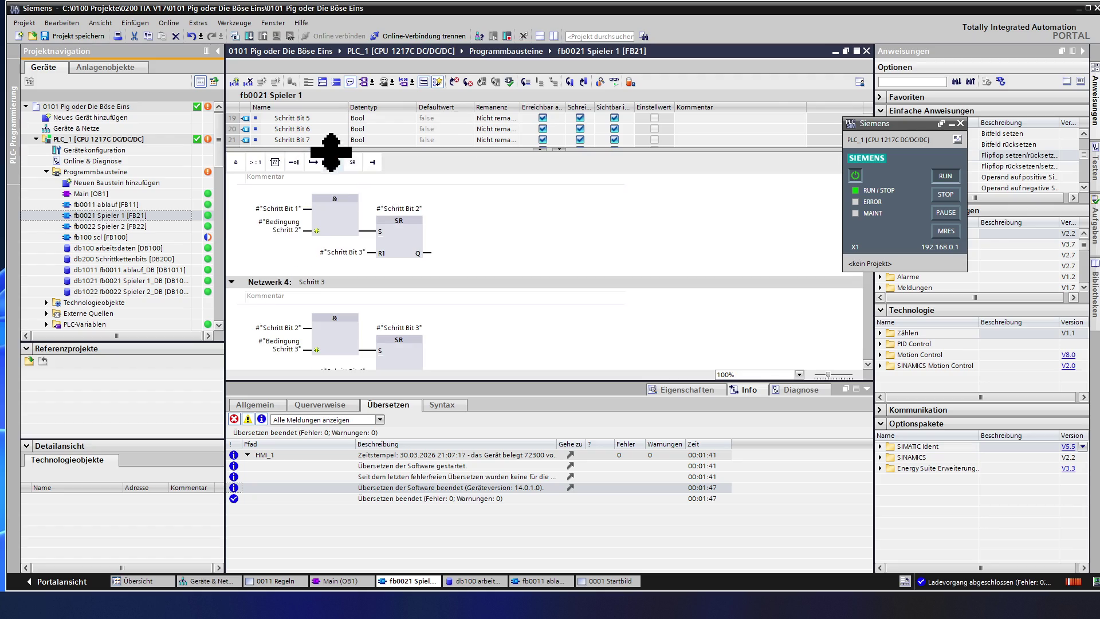
scroll(335, 268, "up", 2)
scroll(334, 268, "up", 2)
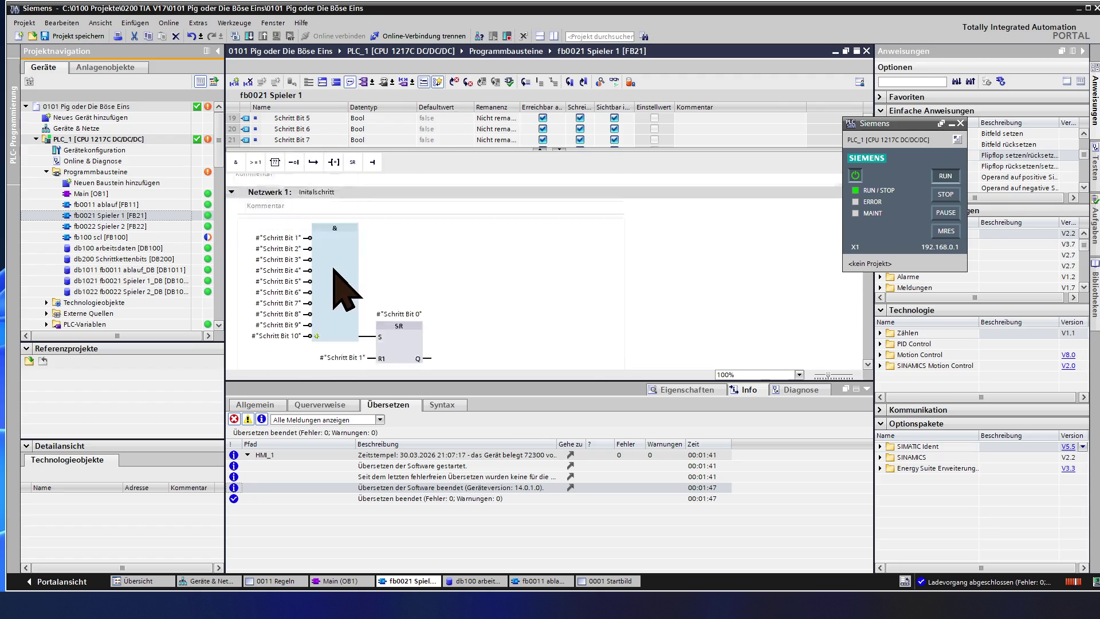
scroll(334, 268, "up", 2)
scroll(356, 248, "down", 2)
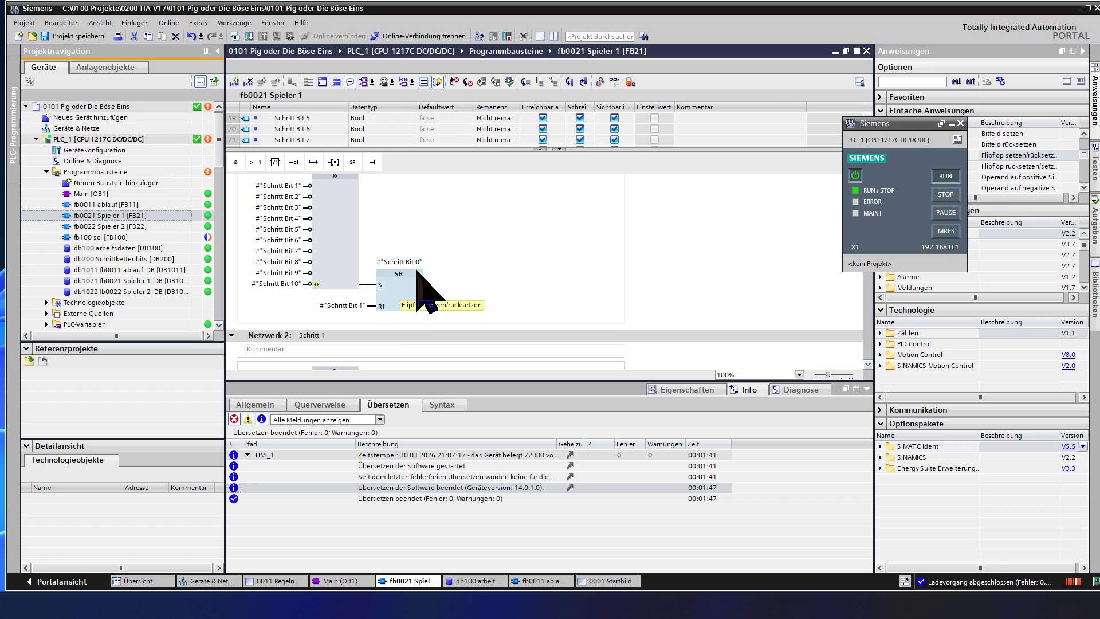
scroll(383, 309, "down", 2)
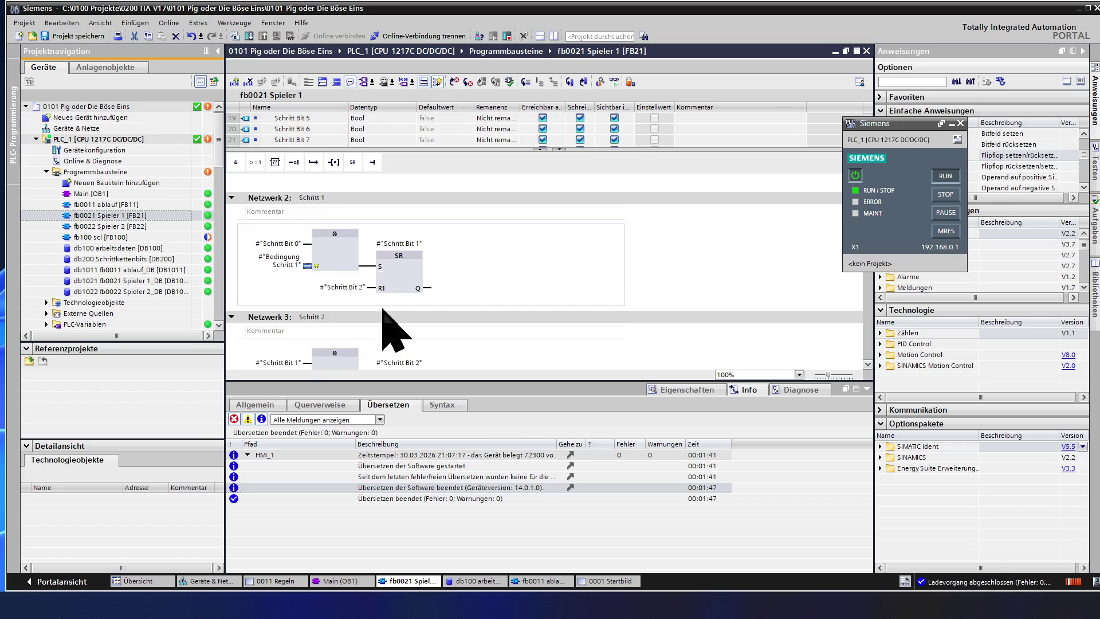
scroll(384, 310, "down", 2)
scroll(384, 310, "down", 2)
scroll(383, 310, "down", 2)
scroll(384, 311, "up", 2)
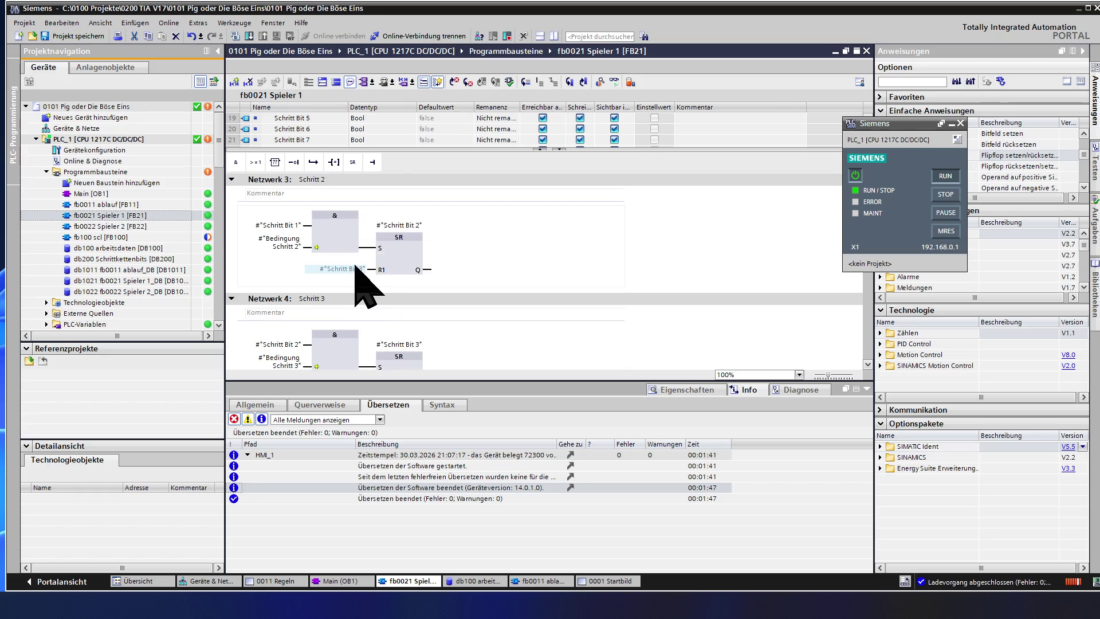
scroll(365, 292, "up", 2)
scroll(365, 293, "up", 2)
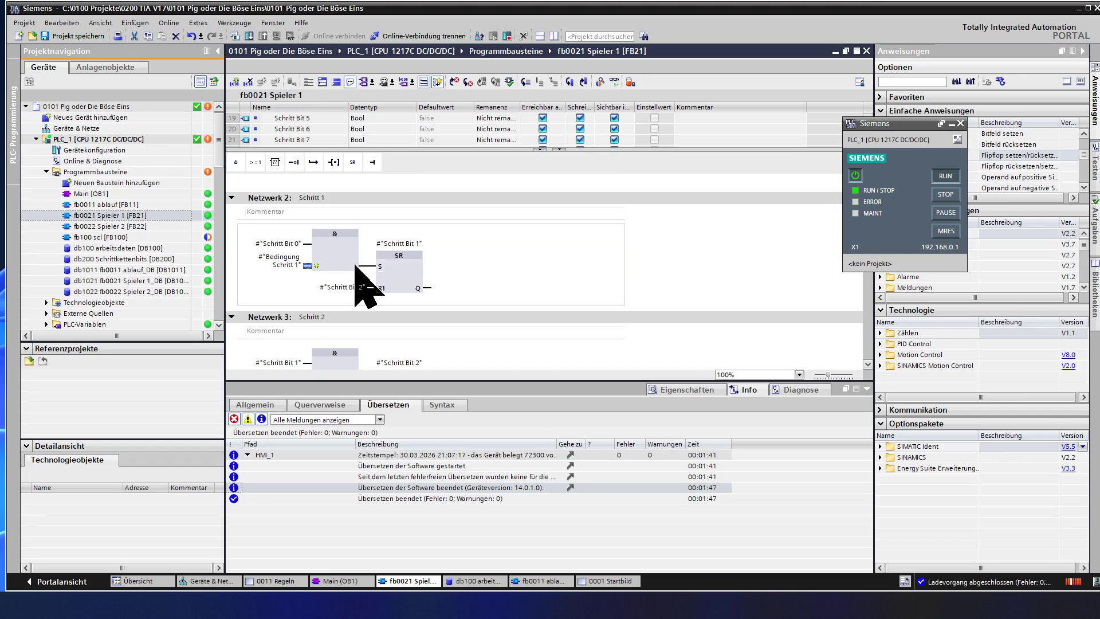
left_click(307, 243)
scroll(405, 293, "down", 3)
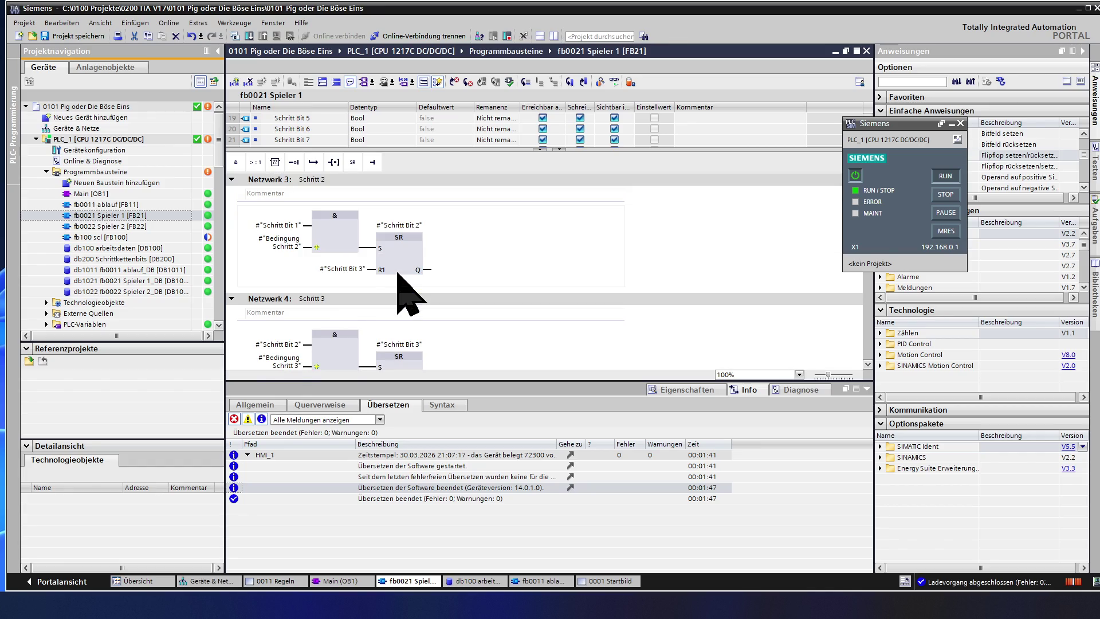
scroll(405, 293, "down", 4)
scroll(404, 293, "down", 4)
scroll(405, 293, "down", 2)
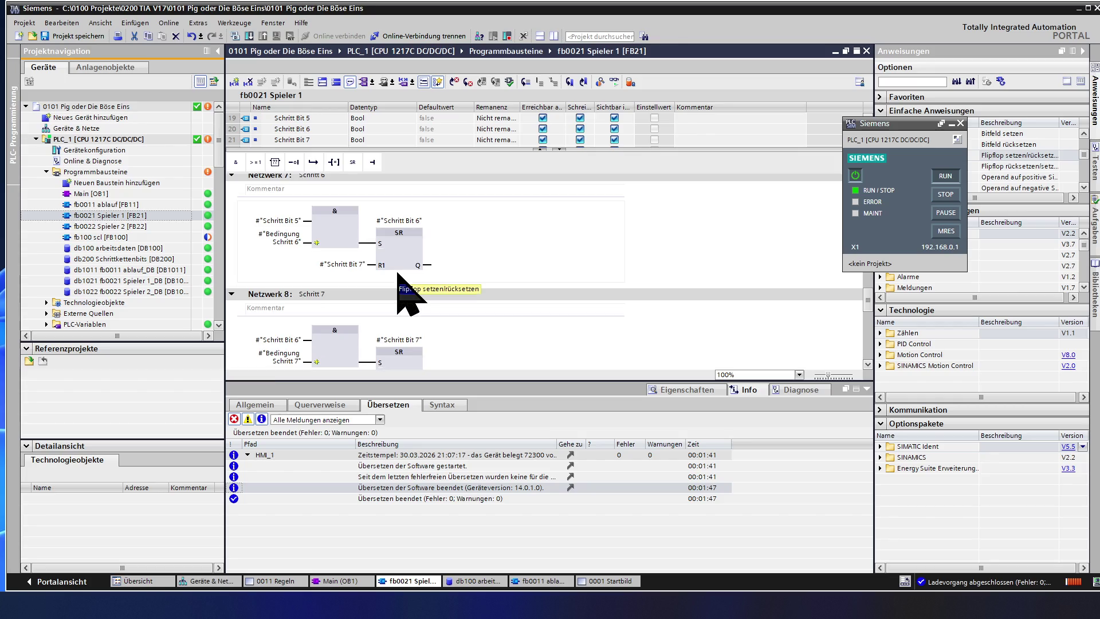
scroll(405, 292, "down", 1)
scroll(405, 292, "down", 2)
scroll(404, 292, "down", 1)
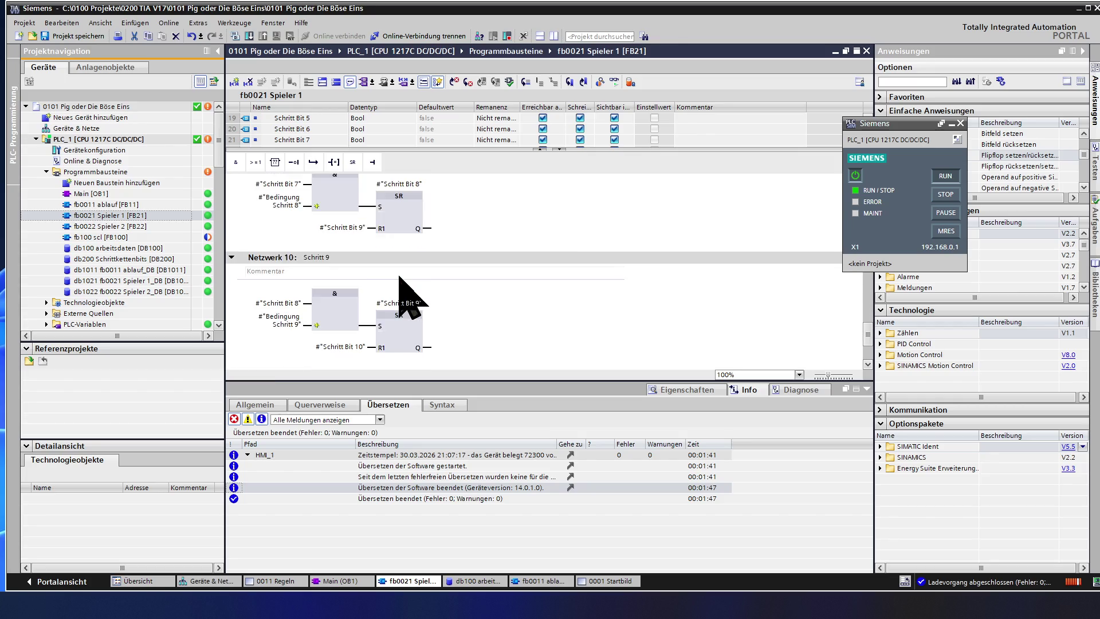
scroll(404, 292, "down", 2)
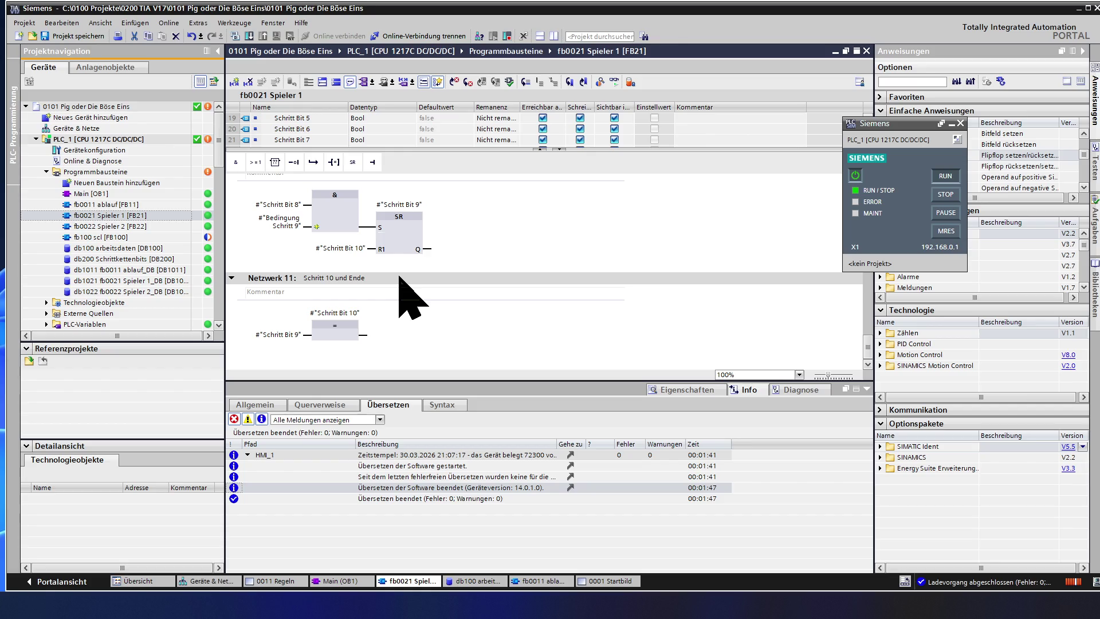
scroll(405, 318, "up", 1)
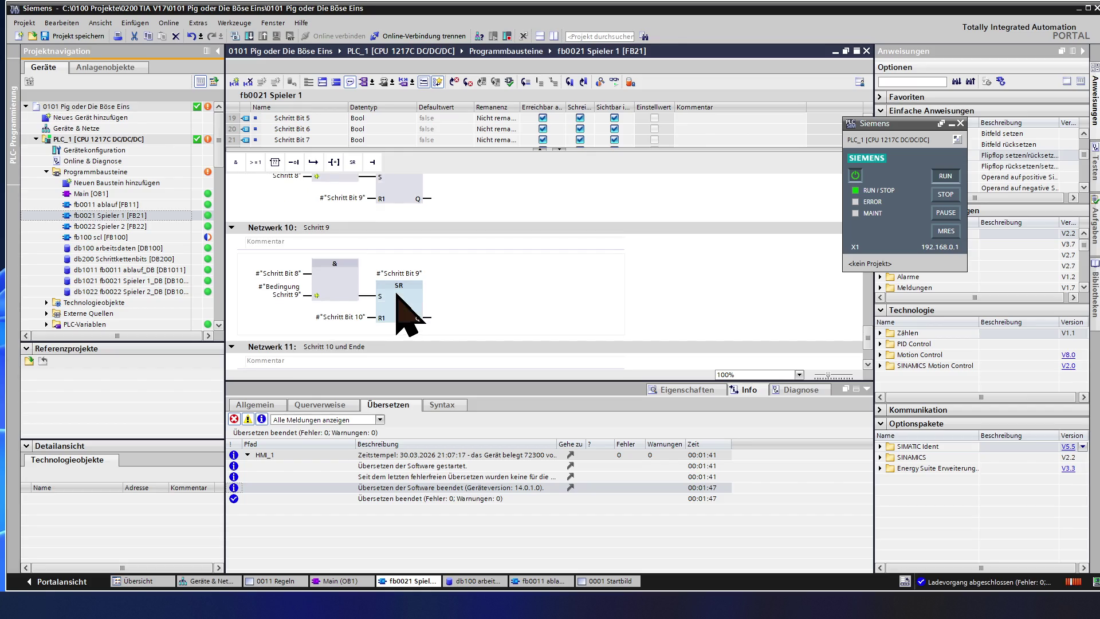
Step: Inspect the Netzwerk 10 flip-flop, Netzwerk 11 output and the Schritt Bit 10 reset operand
left_click(403, 301)
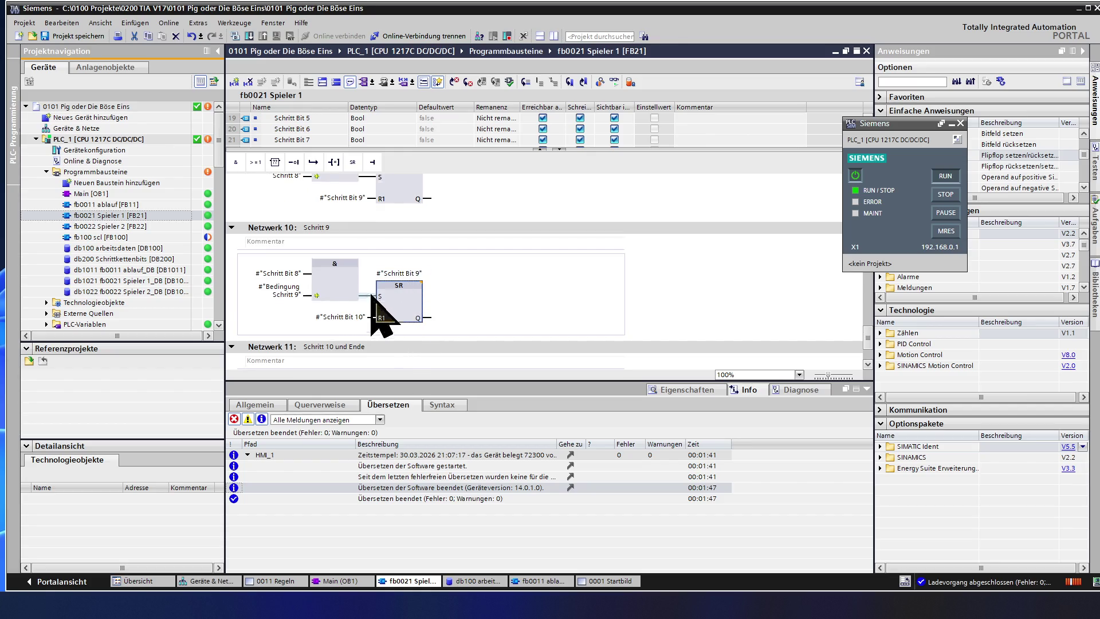
scroll(400, 349, "down", 1)
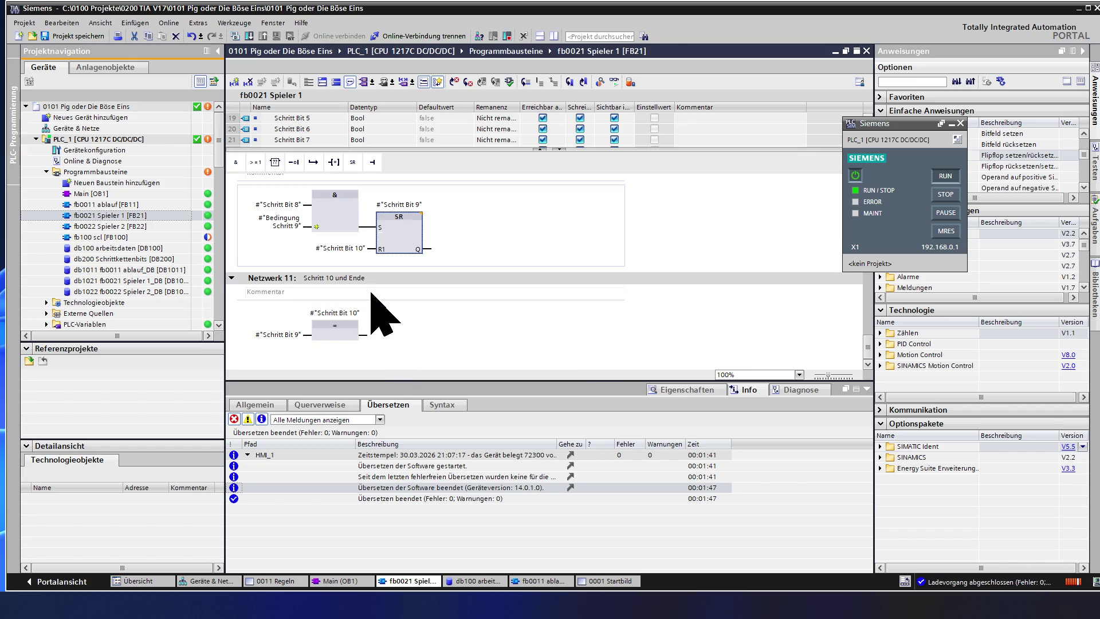
left_click(349, 333)
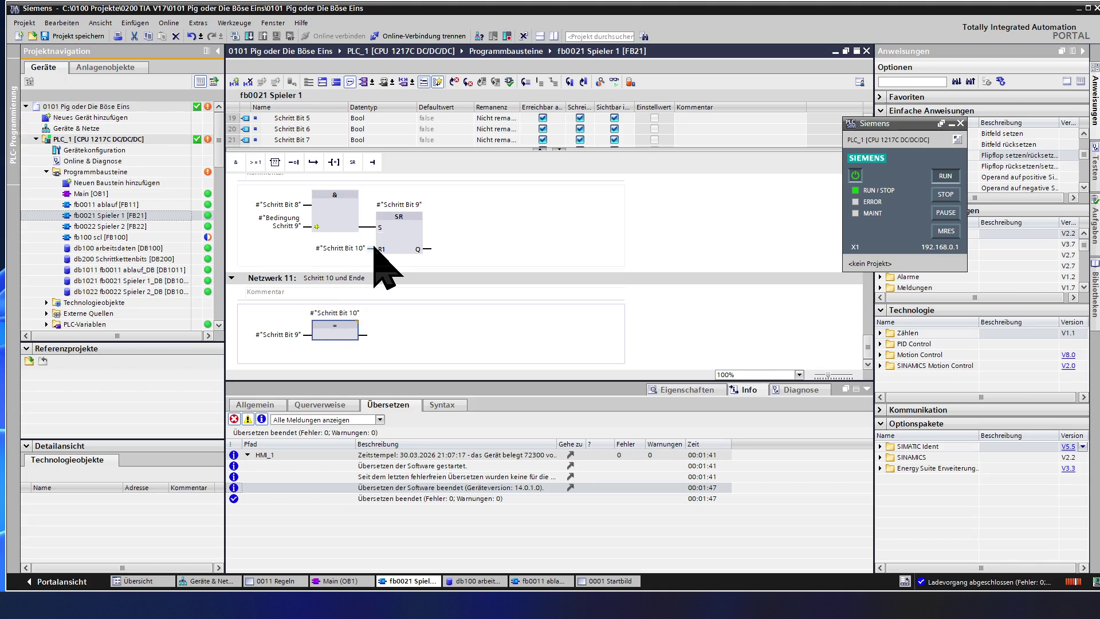
left_click(353, 249)
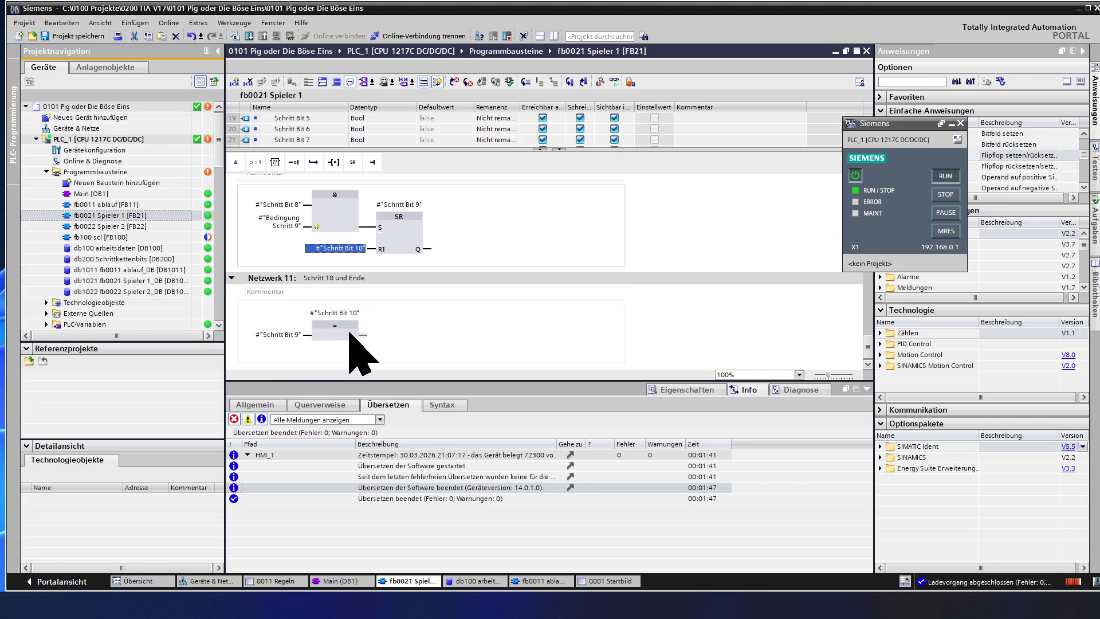
scroll(353, 349, "up", 5)
scroll(352, 348, "up", 5)
scroll(353, 347, "up", 5)
scroll(353, 348, "up", 5)
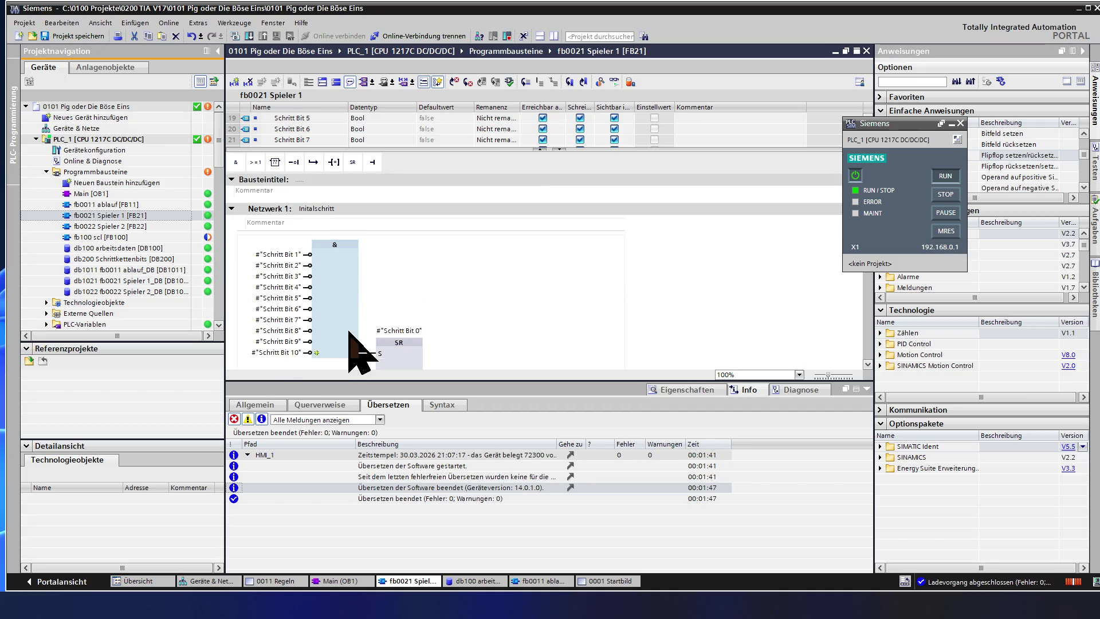
Step: Connect Netzwerk 1's AND output to the S input of the Schritt Bit 0 SR block
left_click(329, 251)
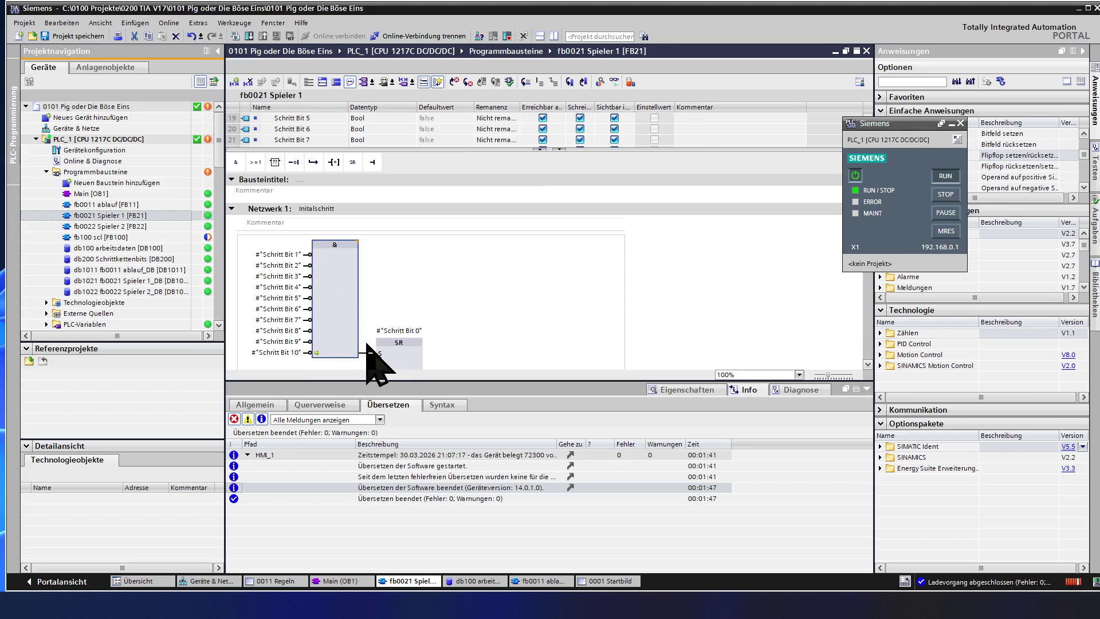
left_click_drag(347, 341, 396, 351)
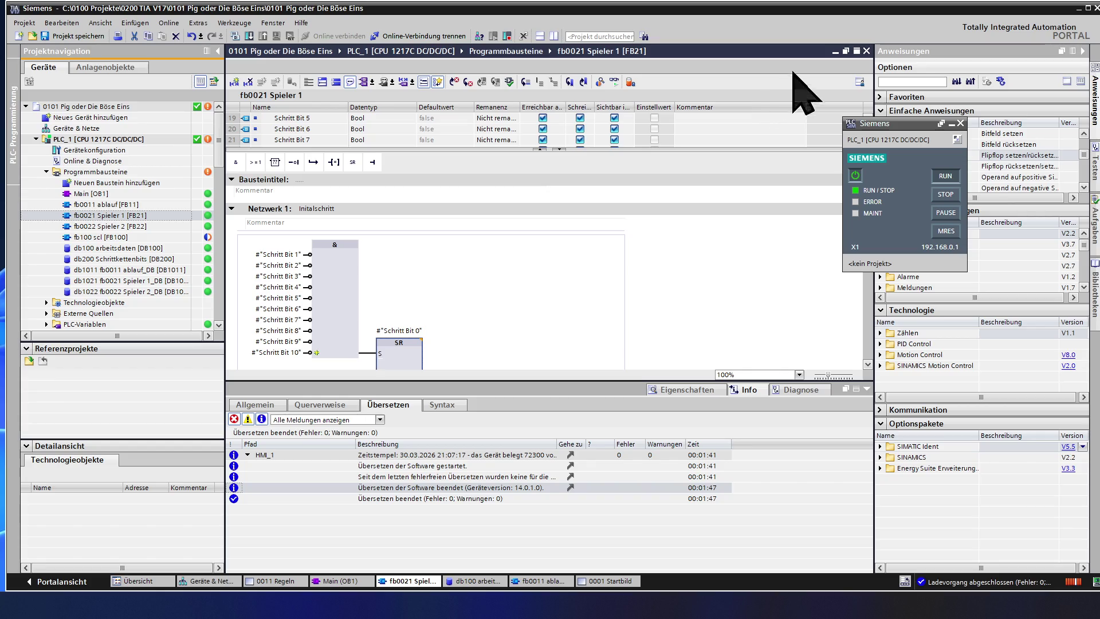
Step: Close fb0021 Spieler 1 and load fb0011 ablauf [FB11] from the project tree
left_click(866, 50)
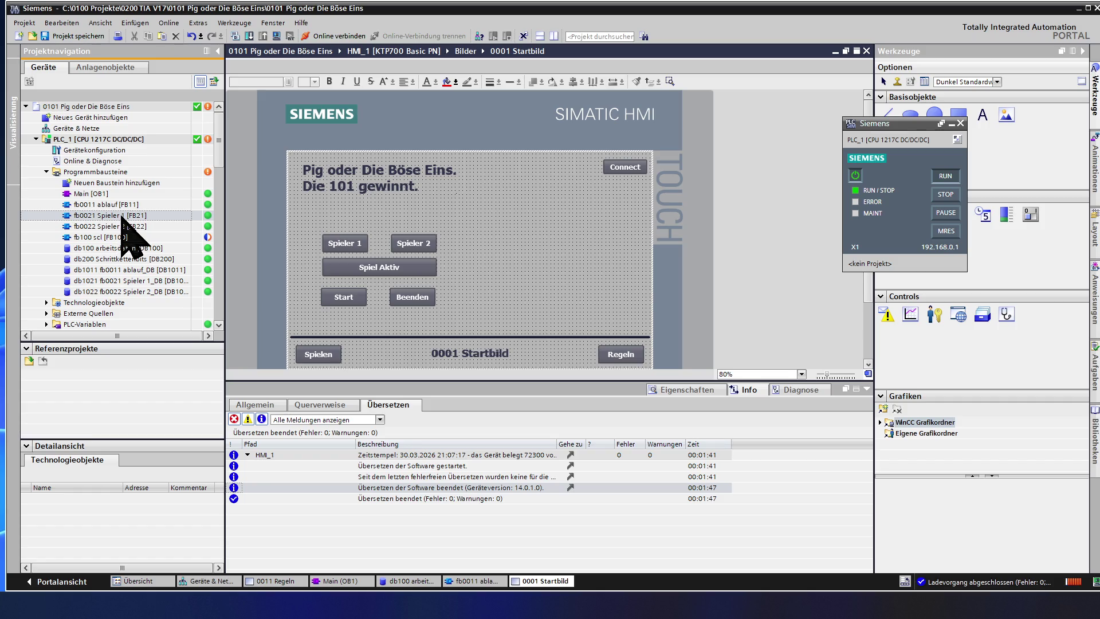
double_click(119, 205)
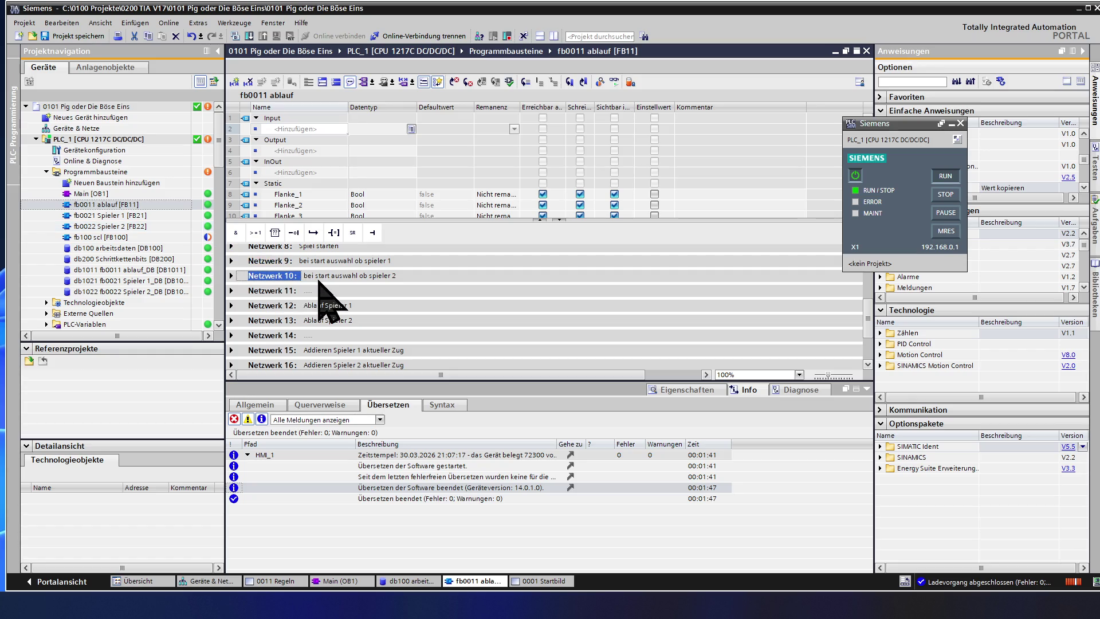
scroll(327, 296, "up", 5)
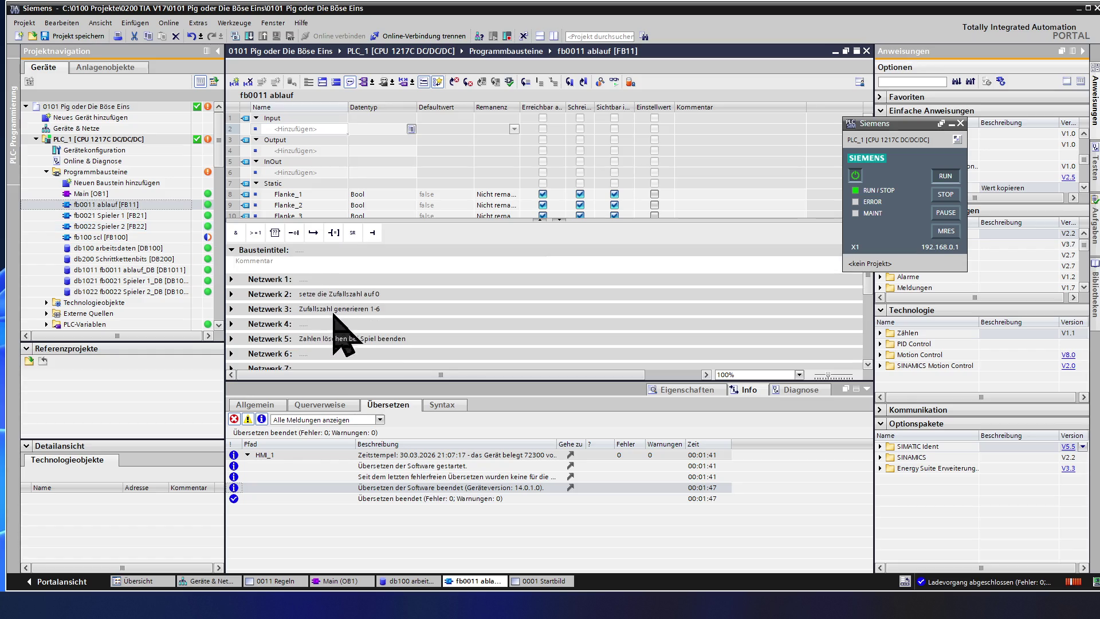
Step: Expand Netzwerk 12 and inspect the fb0021 Spieler 1 call and its Schrittkette1_Bit[0] output
left_click(272, 338)
scroll(333, 321, "down", 3)
scroll(337, 339, "down", 3)
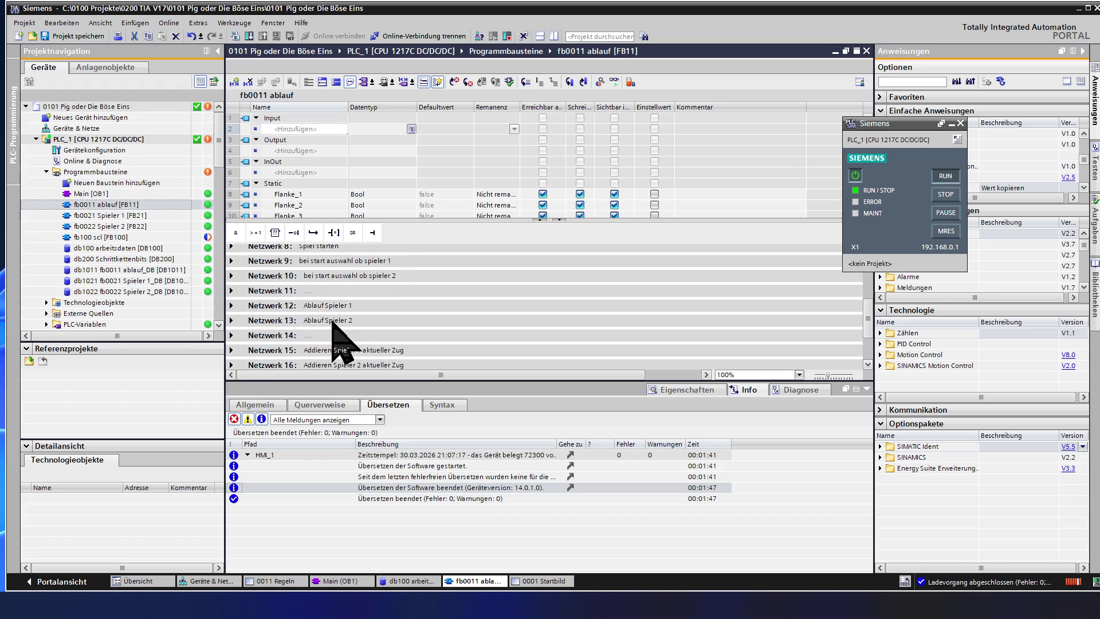
left_click(231, 305)
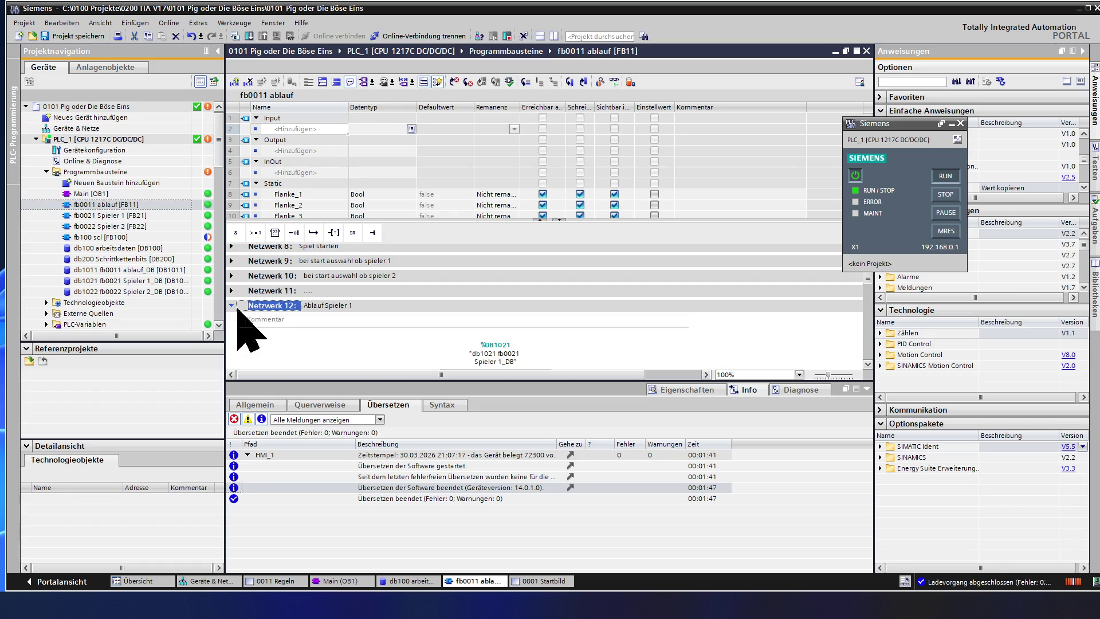
scroll(412, 344, "down", 3)
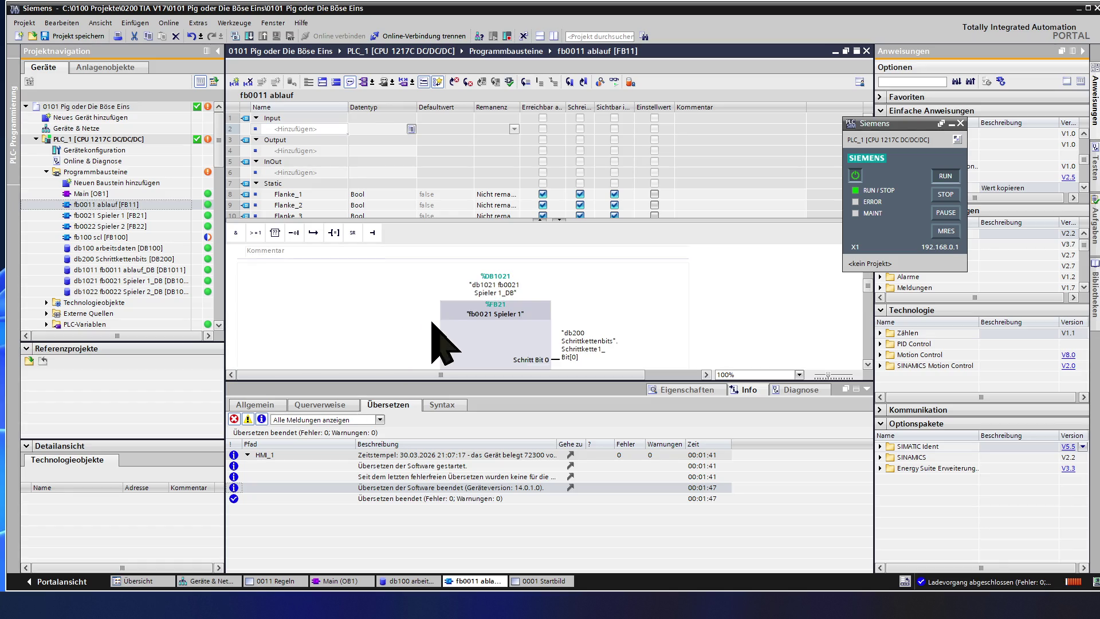
left_click(472, 327)
scroll(503, 344, "down", 3)
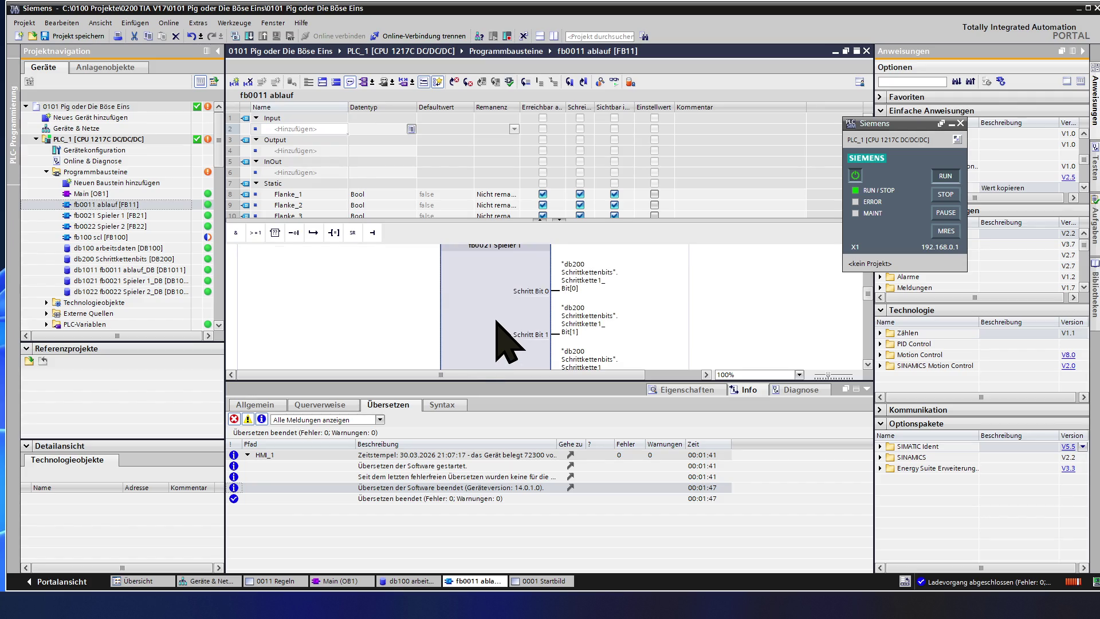
scroll(503, 344, "down", 5)
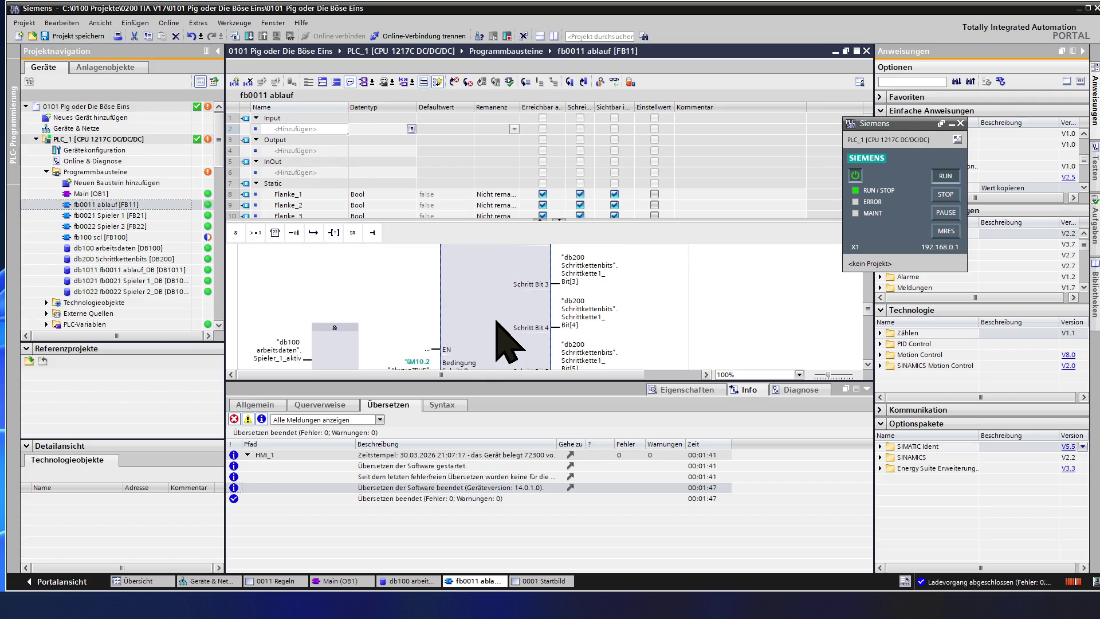
scroll(497, 322, "down", 3)
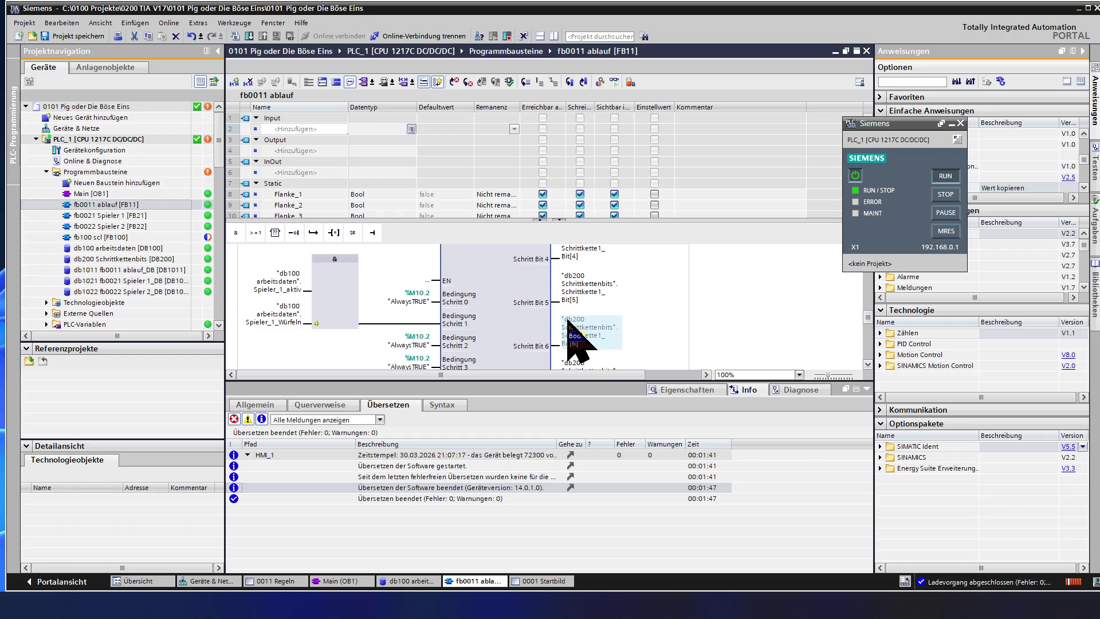
scroll(575, 344, "up", 2)
scroll(574, 344, "up", 2)
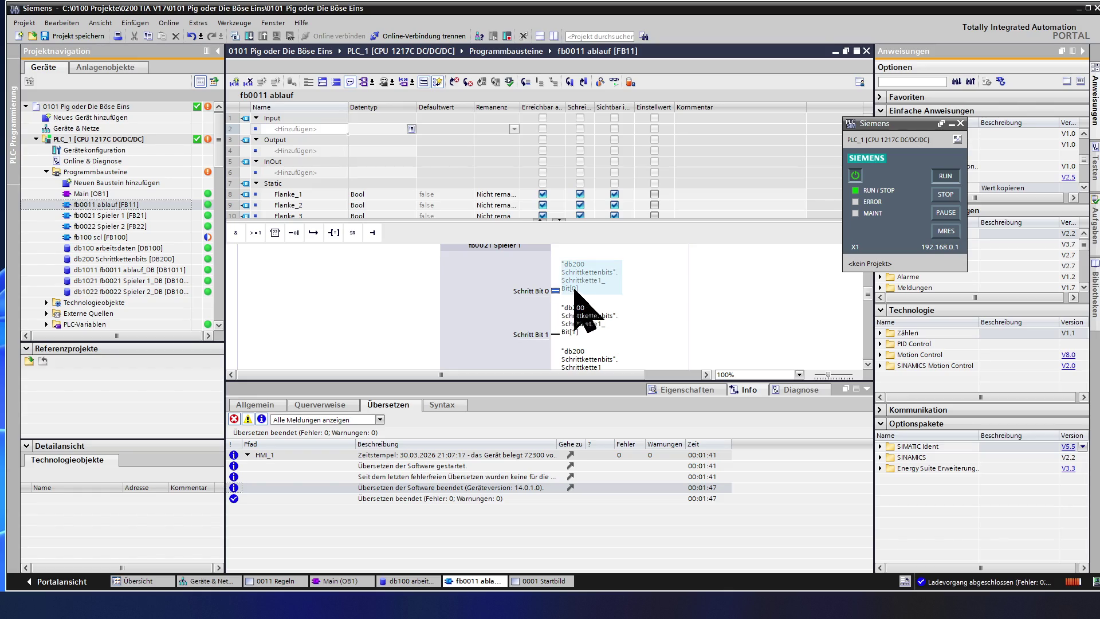
left_click(573, 284)
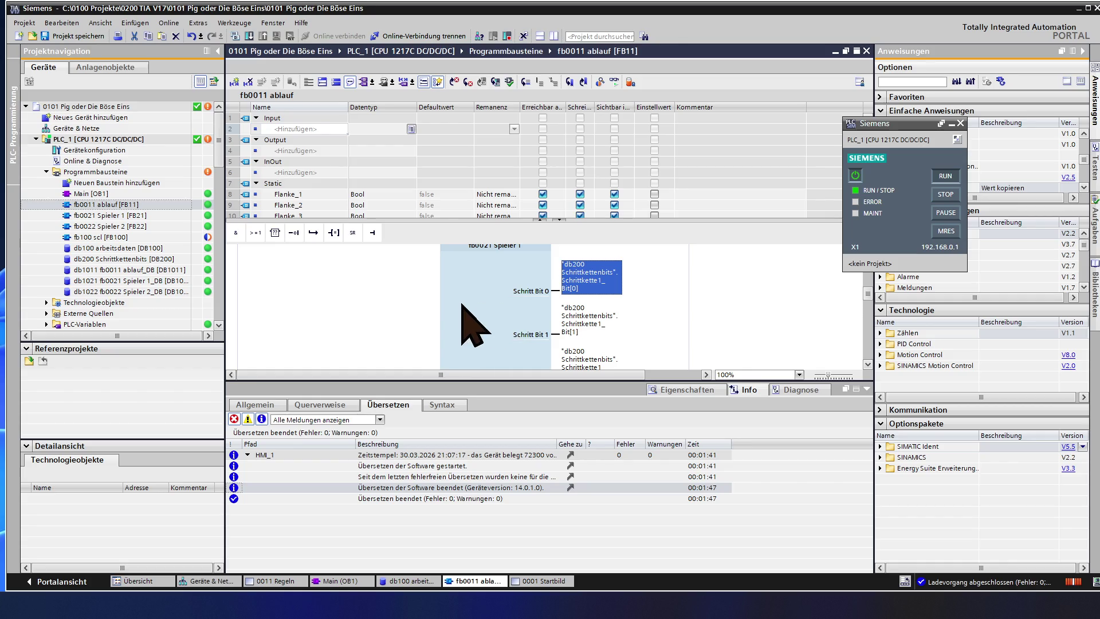
scroll(460, 306, "down", 2)
scroll(460, 305, "down", 2)
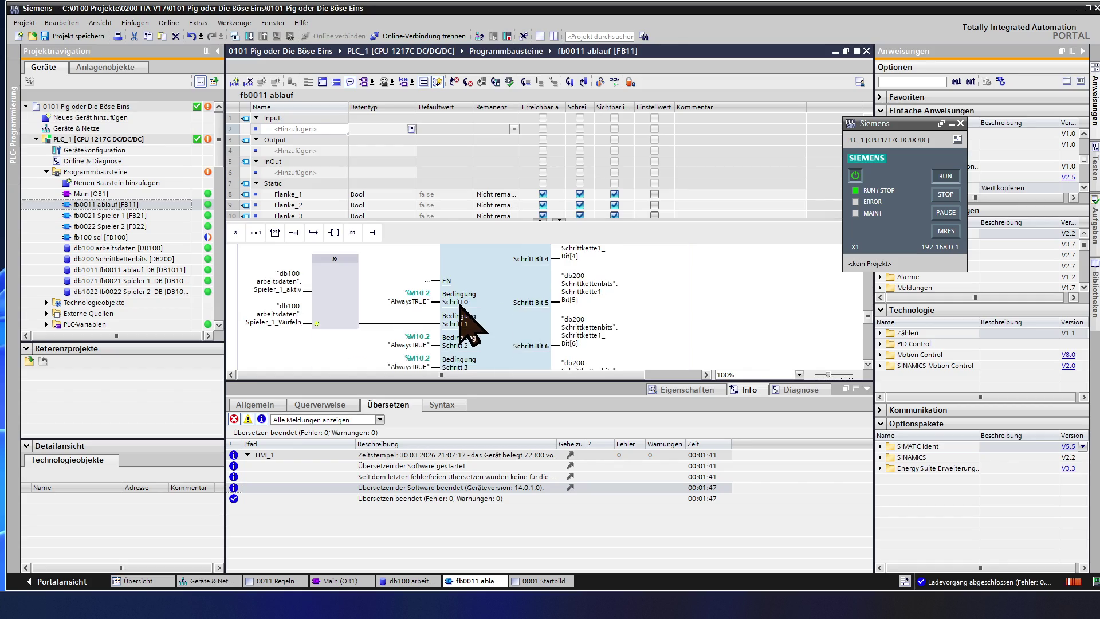
scroll(459, 304, "down", 2)
scroll(461, 305, "down", 3)
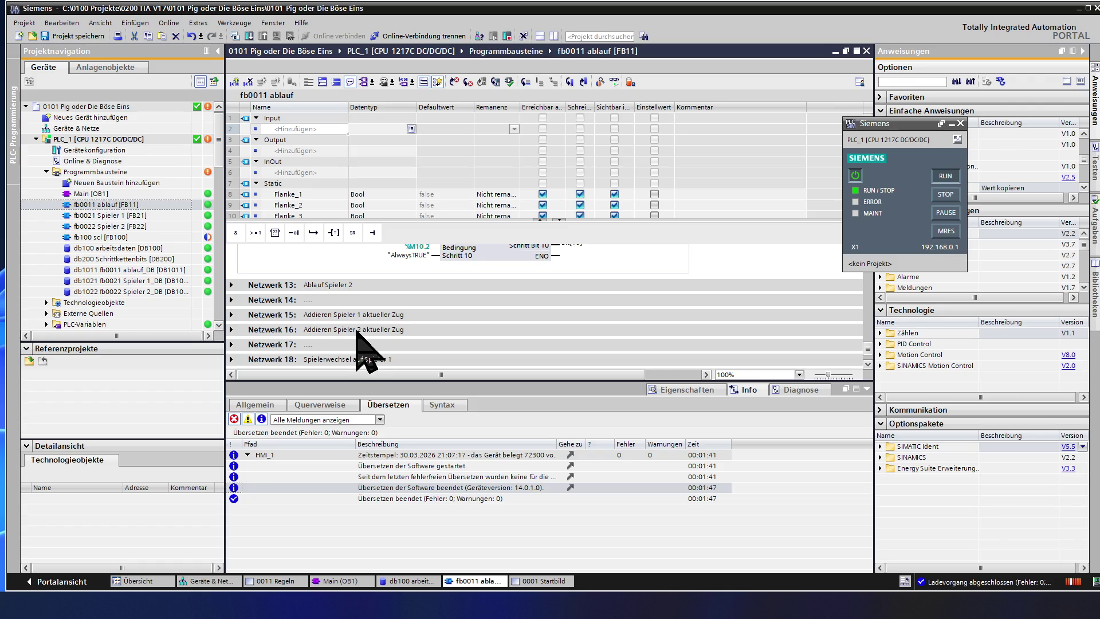
scroll(365, 349, "down", 1)
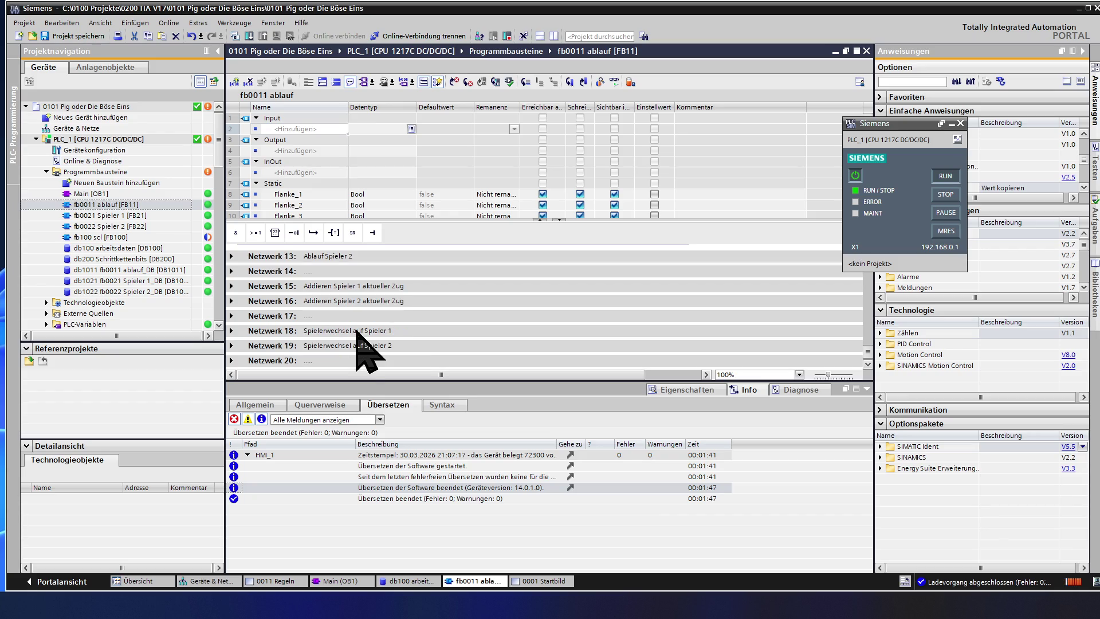
Step: Expand Netzwerk 18 and inspect its Schrittkette1_Bit[0] AND input and the Spieler_1_aktiv SR block
left_click(232, 332)
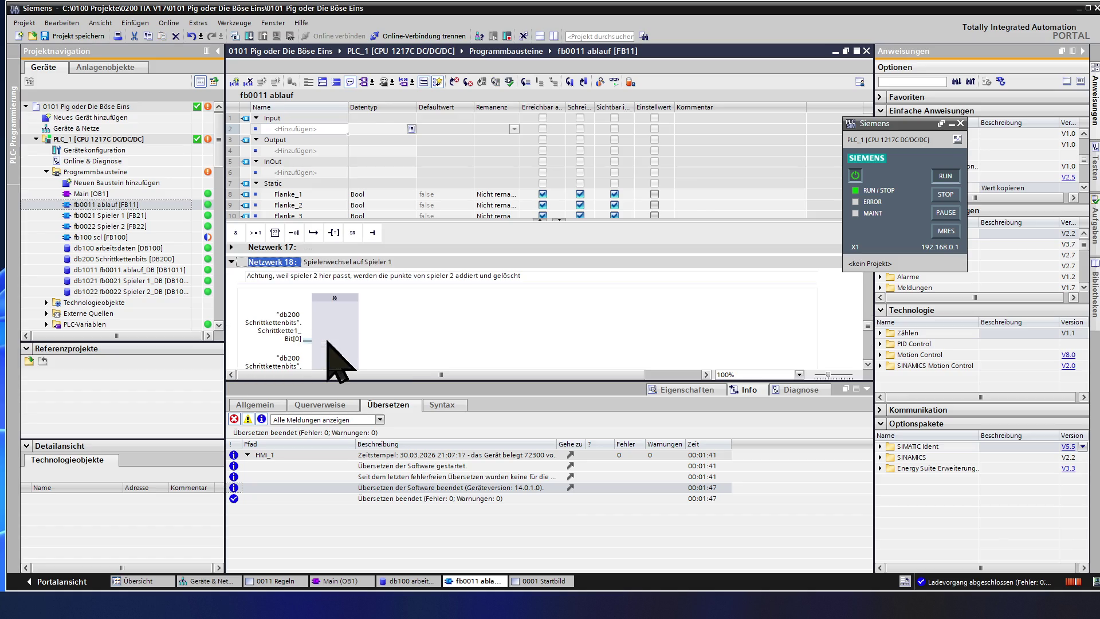
scroll(355, 333, "down", 2)
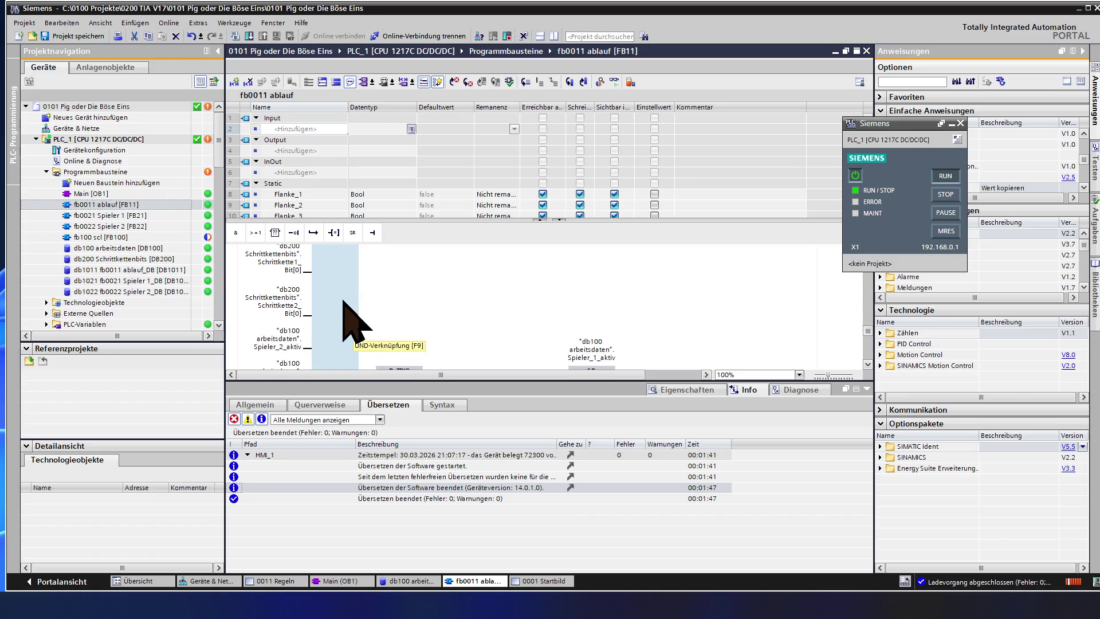
left_click(303, 271)
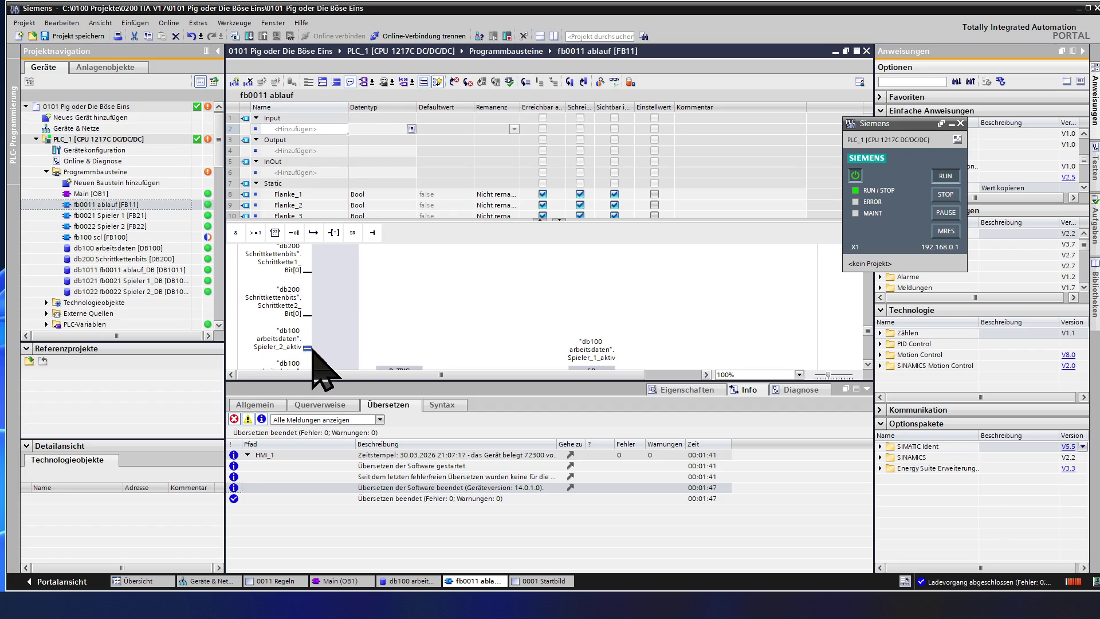
scroll(336, 352, "down", 2)
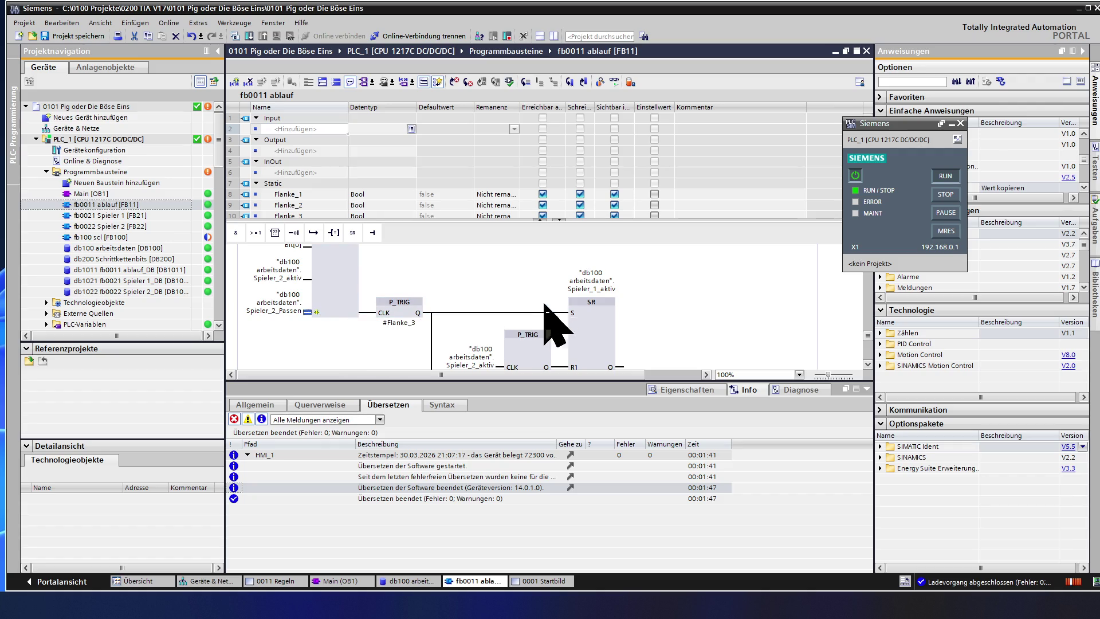
left_click(601, 306)
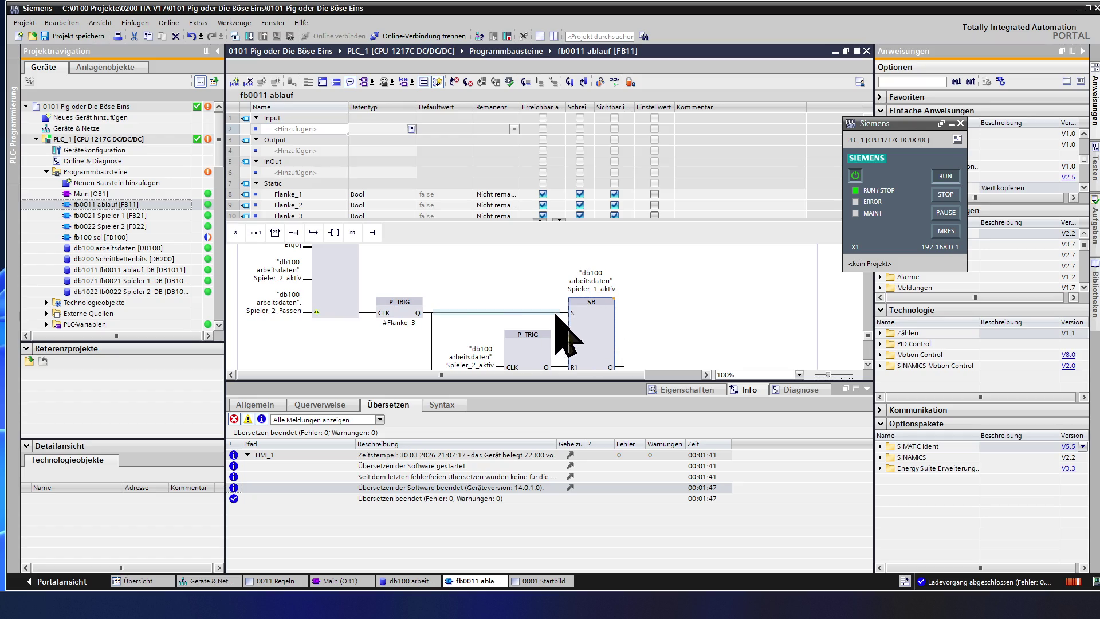
scroll(443, 312, "down", 2)
scroll(443, 310, "down", 2)
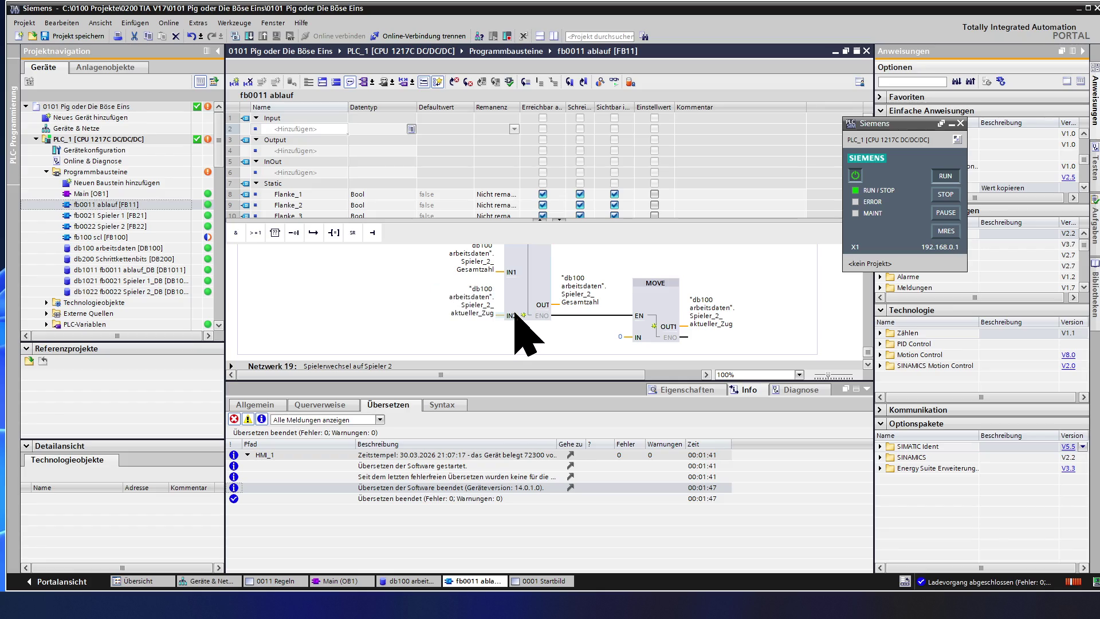
scroll(519, 309, "up", 2)
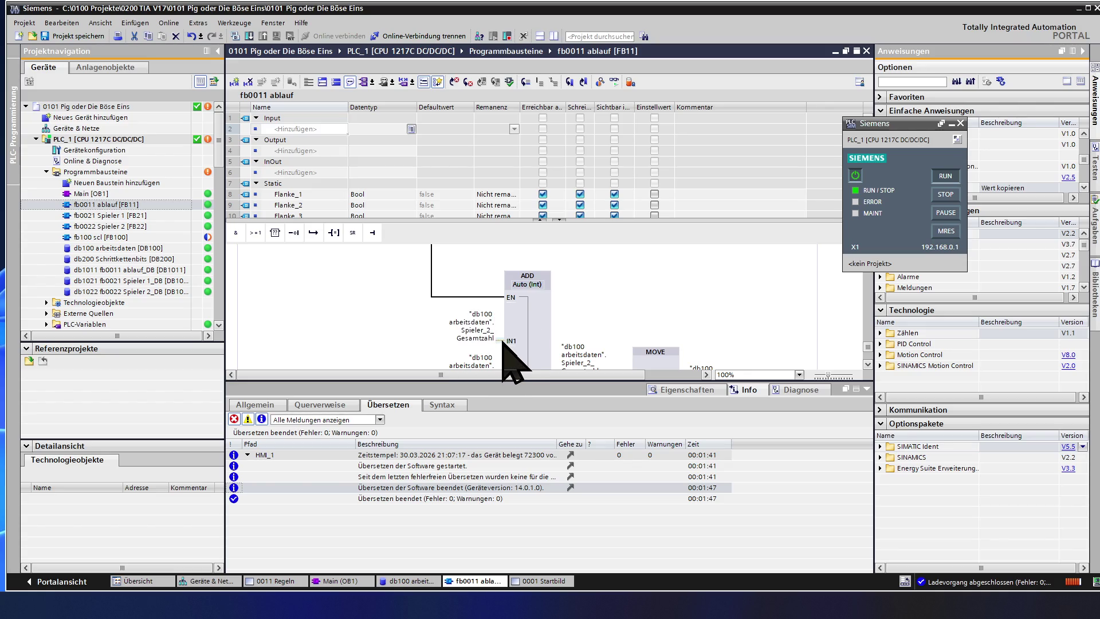
scroll(504, 370, "down", 3)
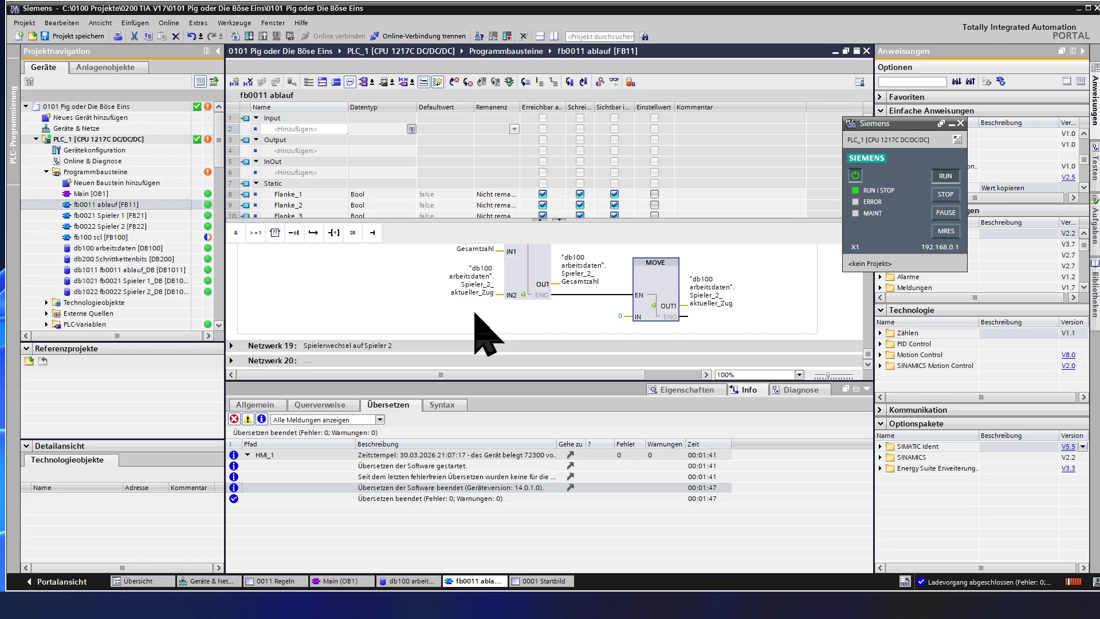
scroll(476, 325, "up", 5)
scroll(476, 322, "up", 5)
scroll(475, 320, "up", 5)
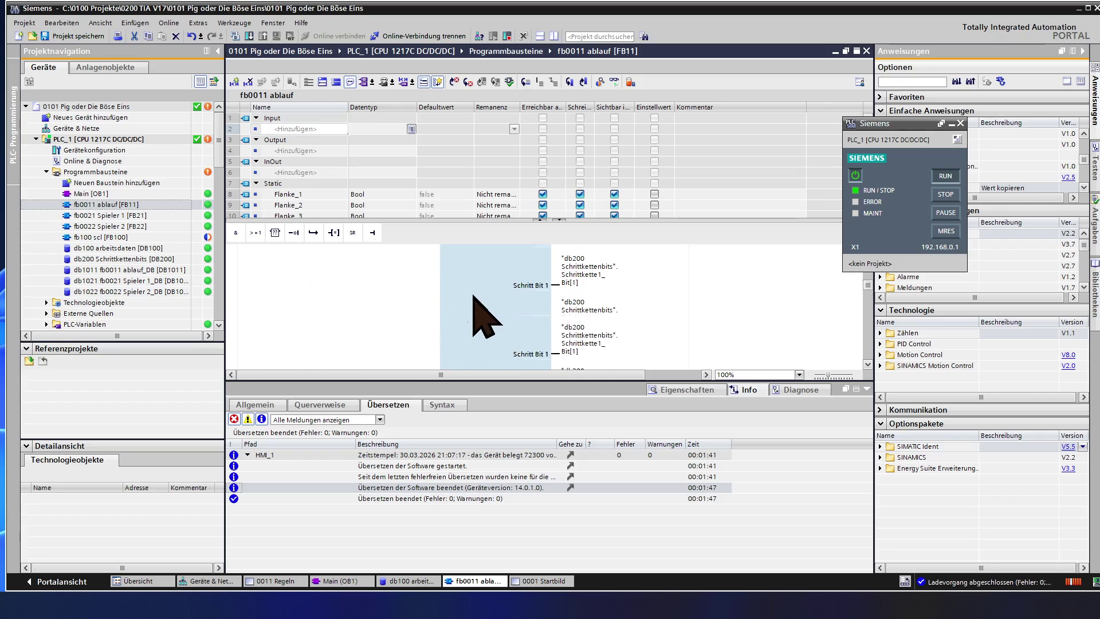
scroll(473, 316, "up", 5)
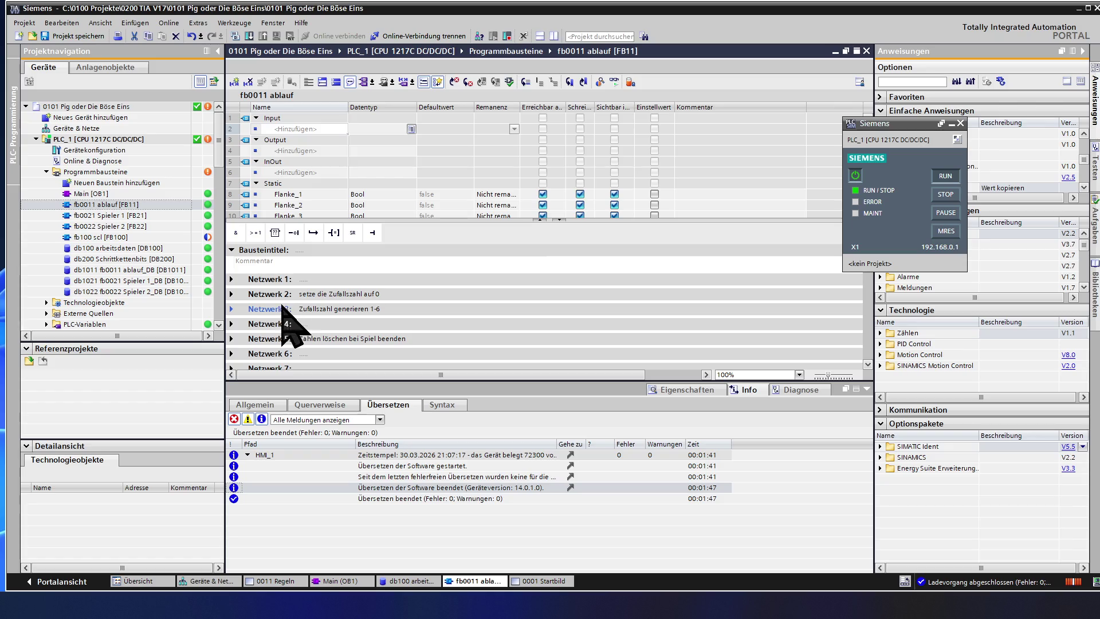
Step: In Netzwerk 3, enter 1 as IN2 of the db100 zufallszahl ADD box
left_click(233, 308)
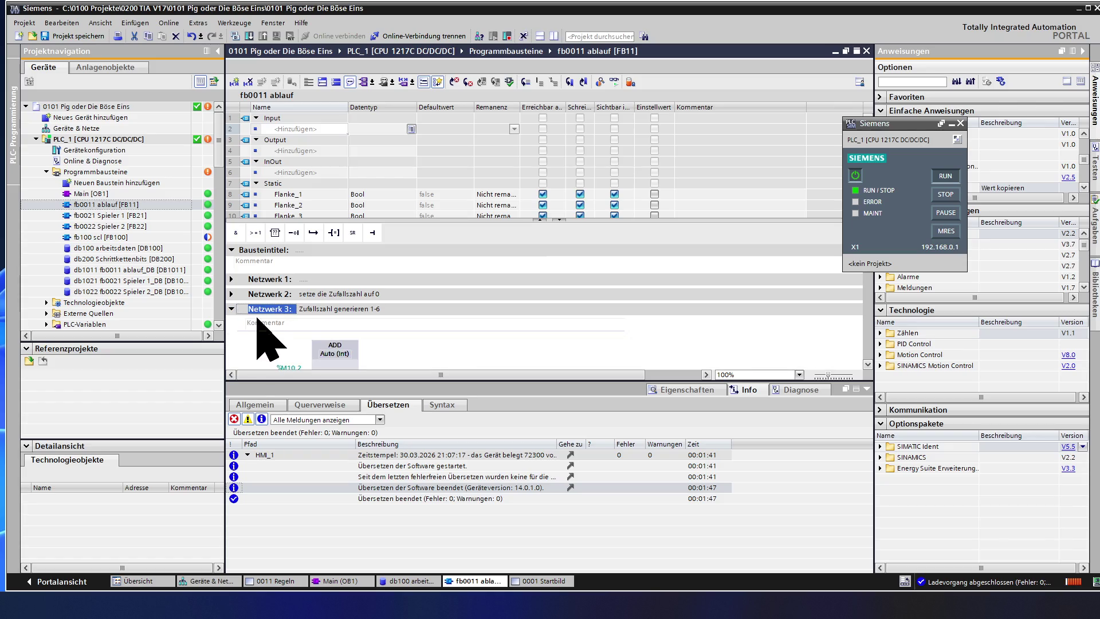
scroll(354, 352, "down", 3)
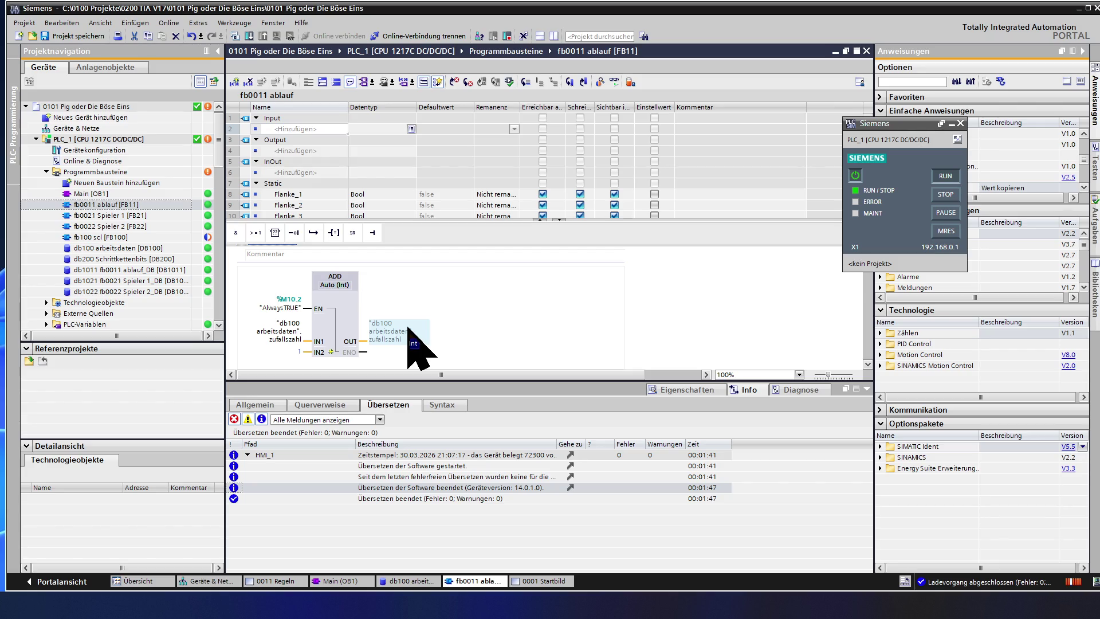
left_click(350, 306)
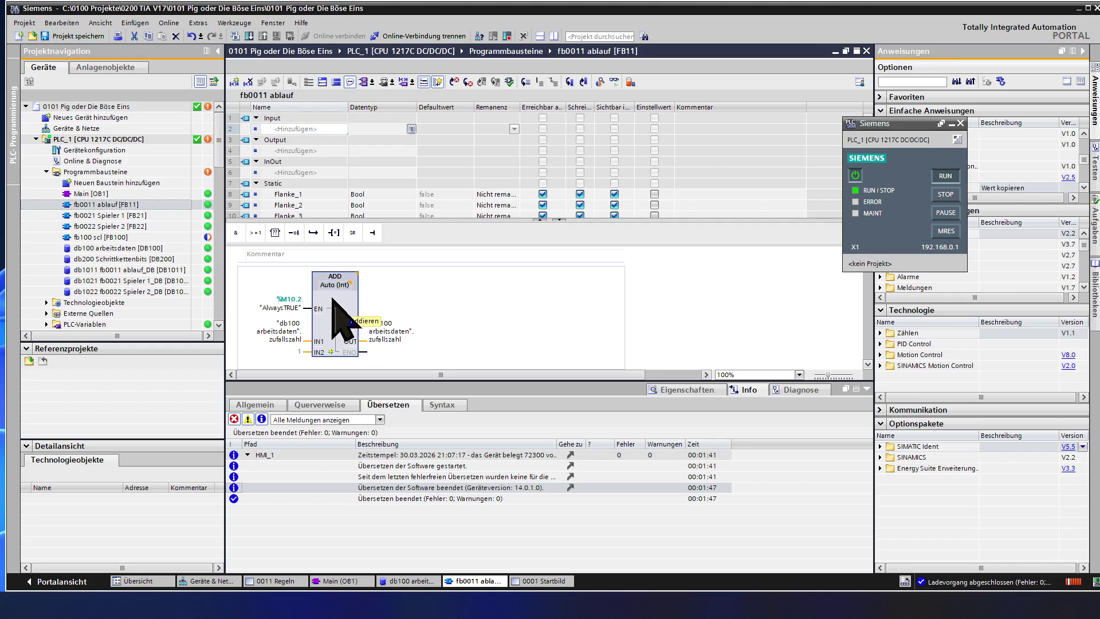
left_click(299, 348)
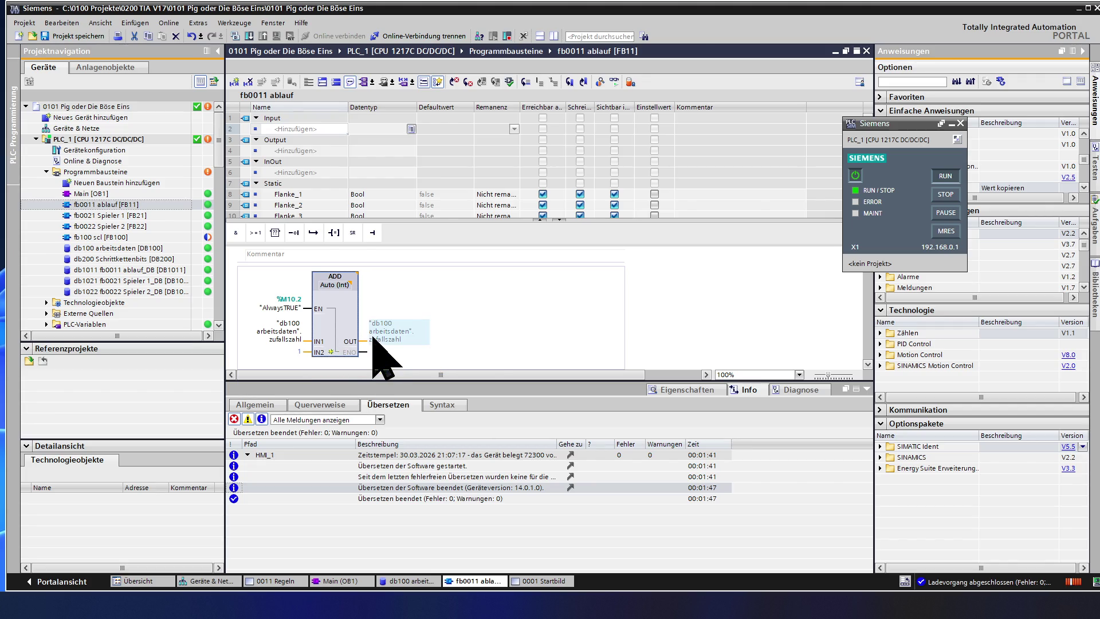
scroll(340, 357, "down", 2)
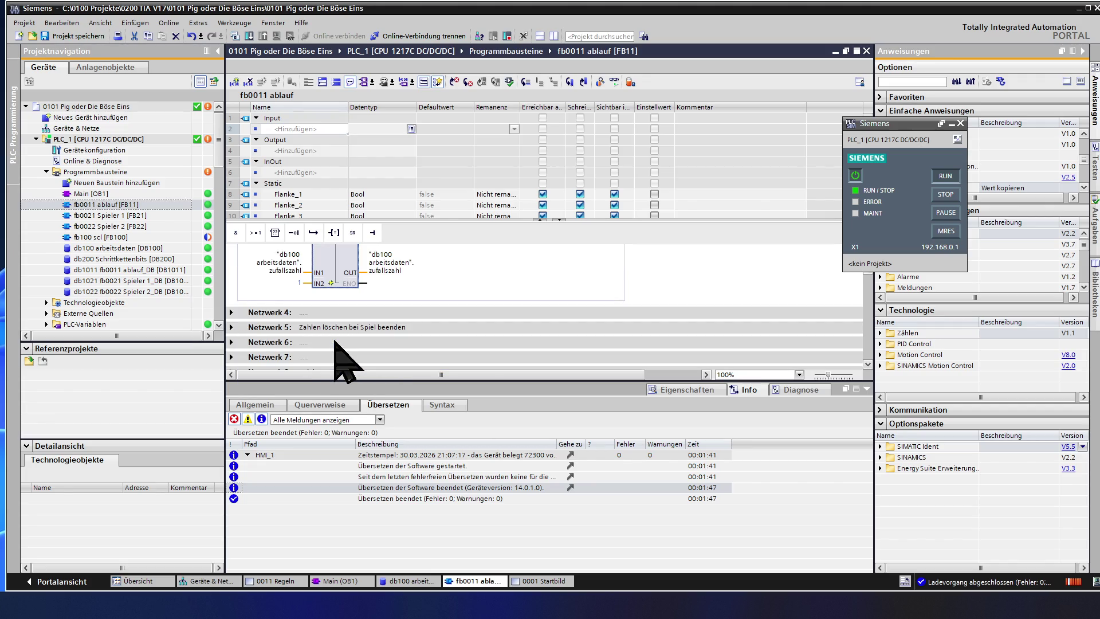
scroll(340, 357, "up", 2)
scroll(339, 357, "up", 2)
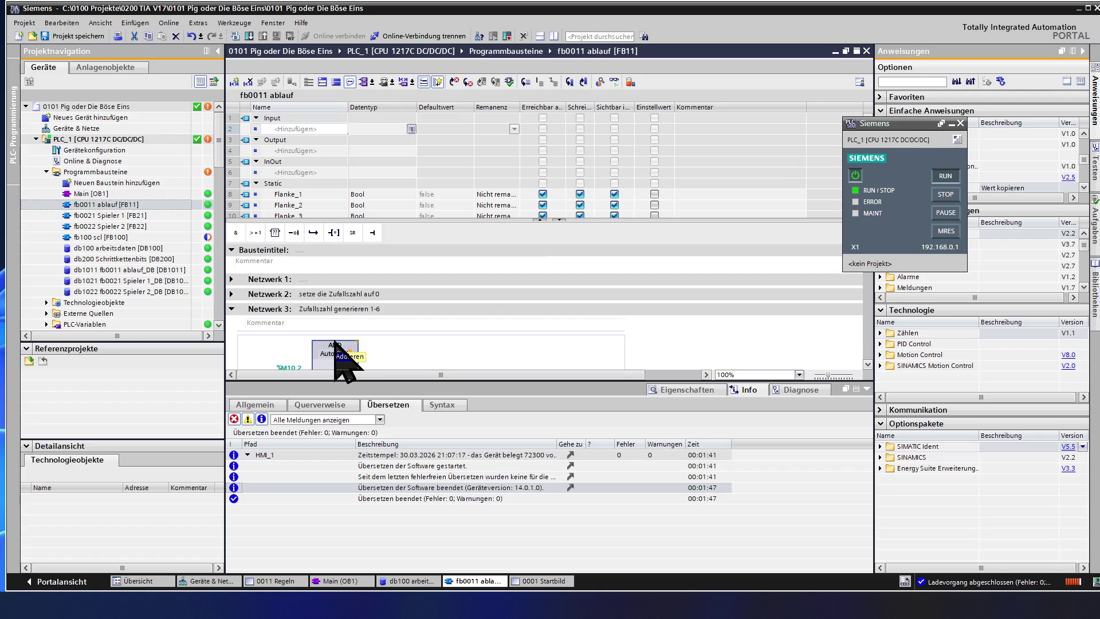
scroll(344, 357, "down", 2)
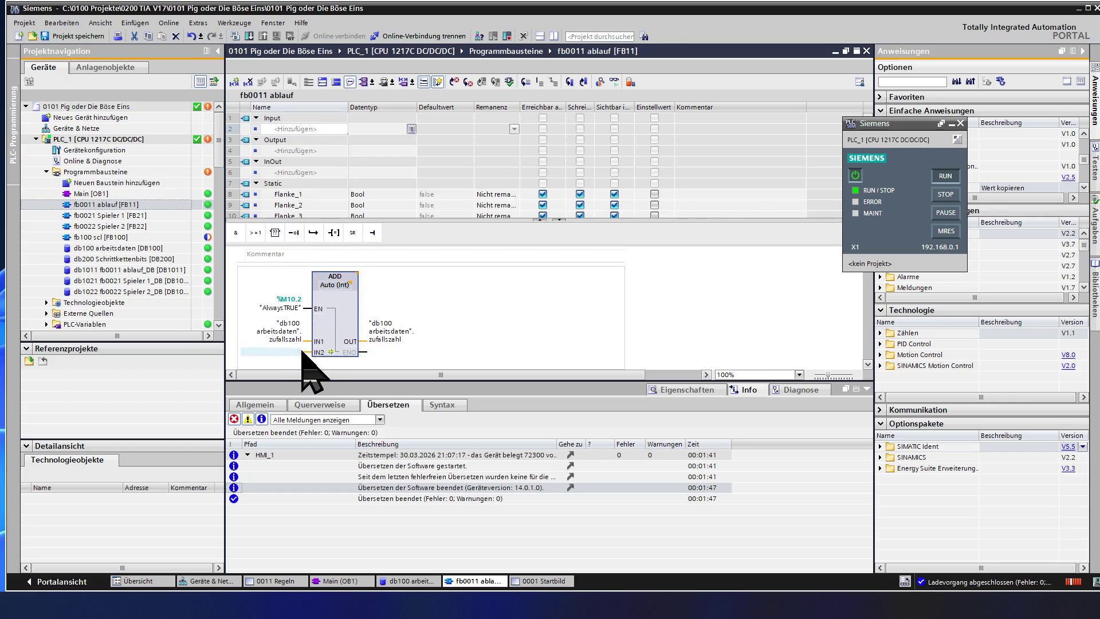
type("1")
key("Return")
scroll(326, 361, "up", 2)
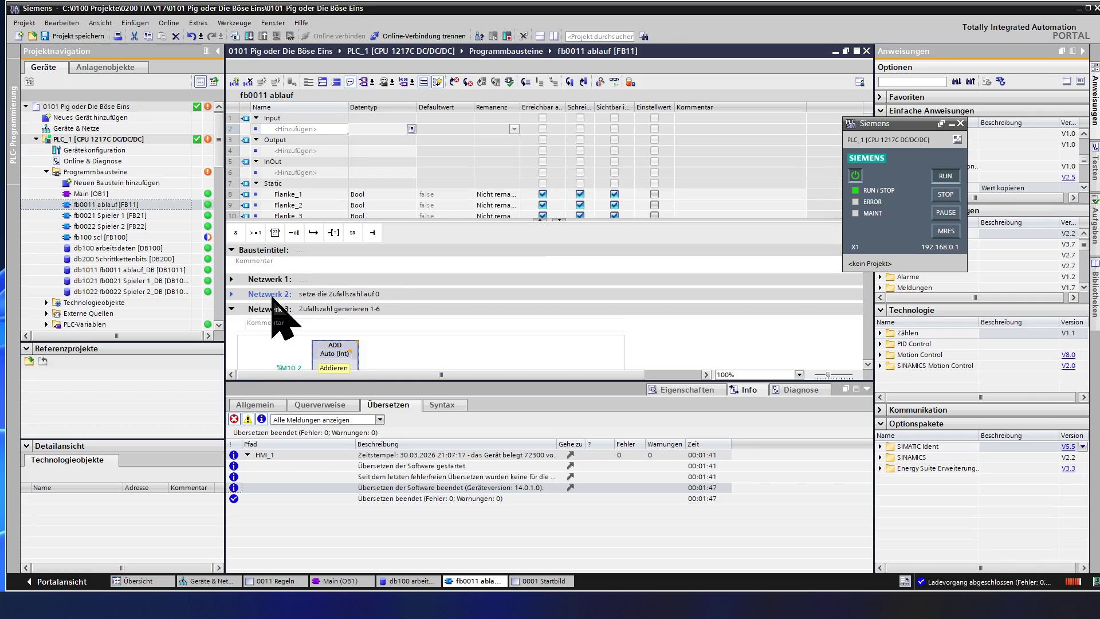
Step: Expand Netzwerk 2 and confirm its ADD box keeps the Auto (Int) data type
left_click(232, 294)
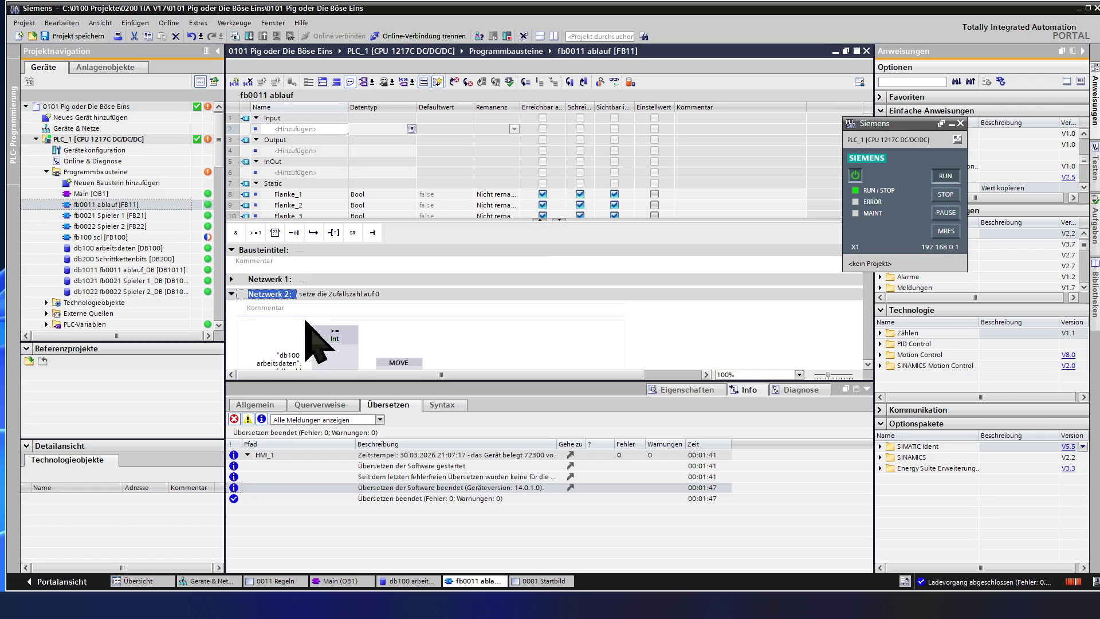
scroll(332, 344, "down", 2)
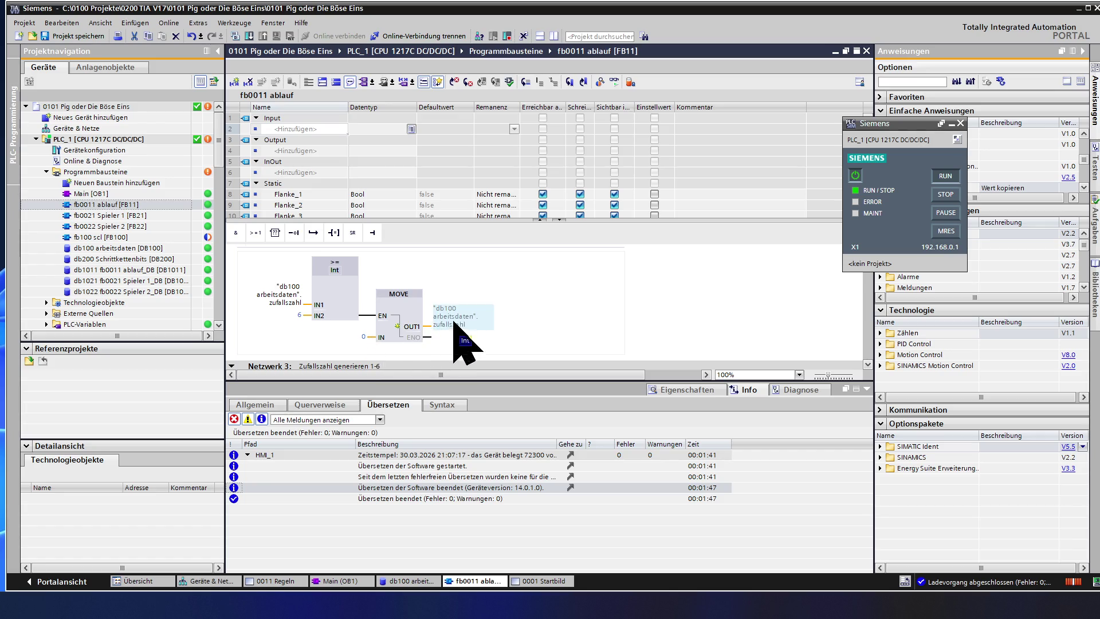
scroll(414, 316, "down", 3)
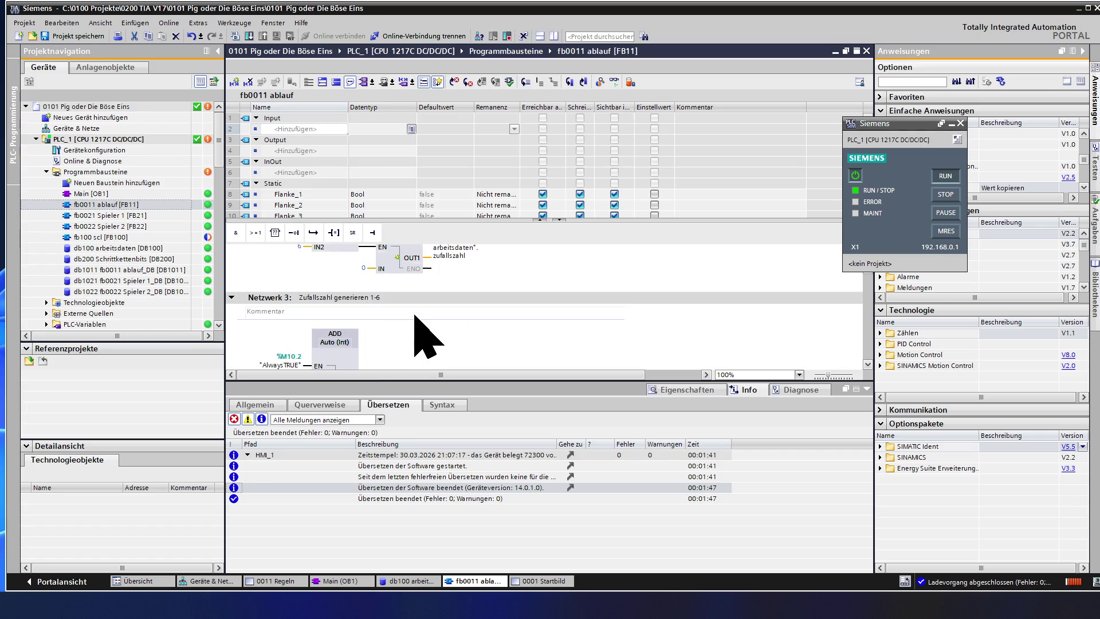
left_click(330, 343)
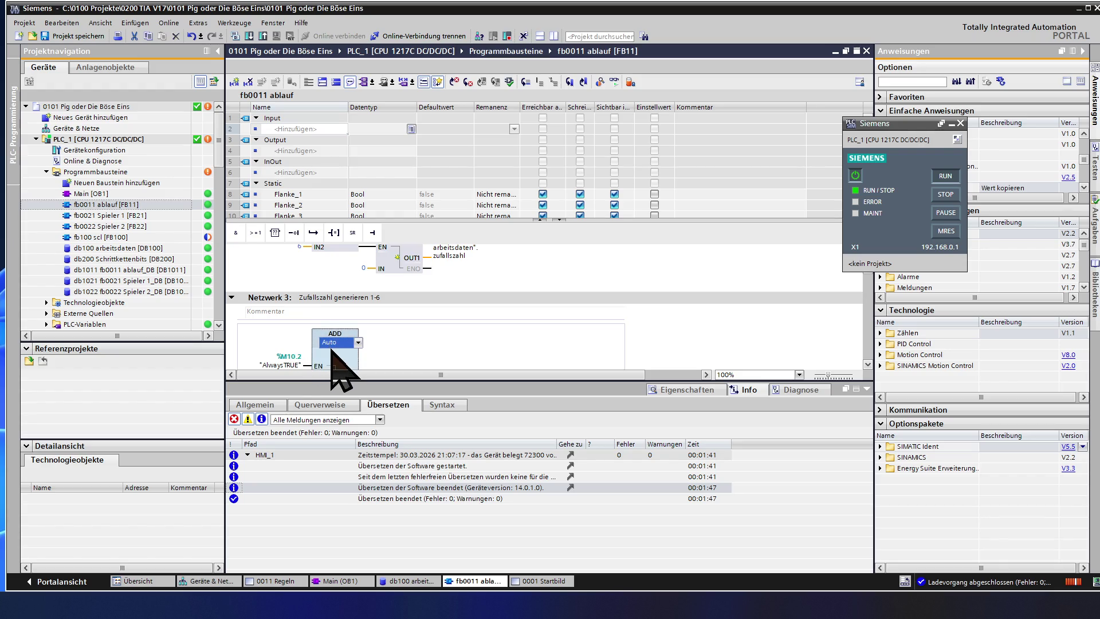
key("Return")
scroll(332, 352, "down", 3)
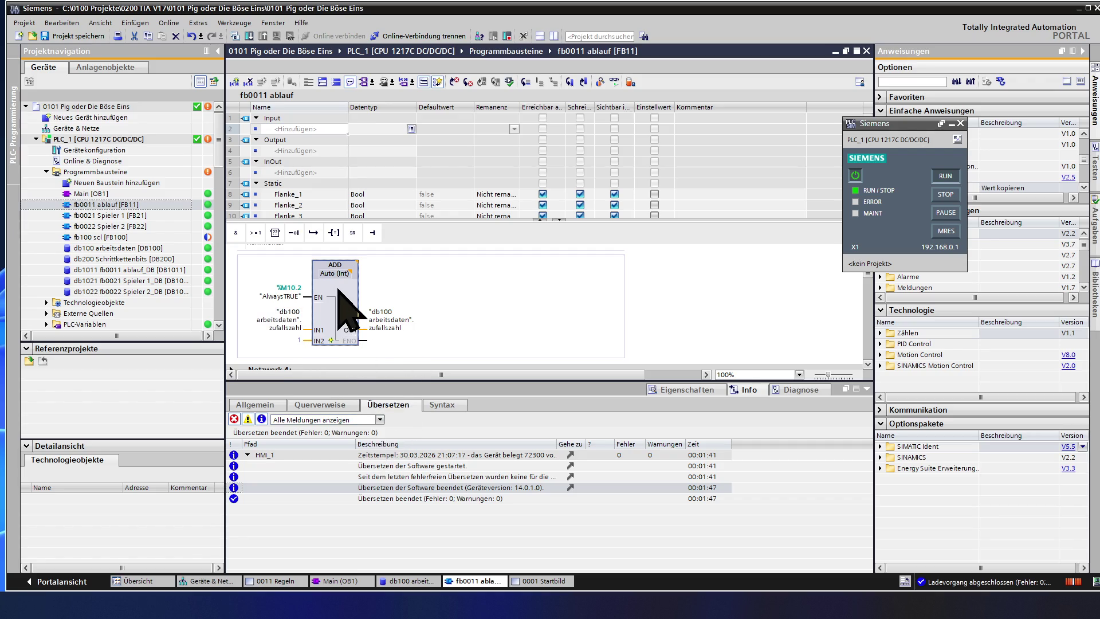
scroll(340, 296, "up", 3)
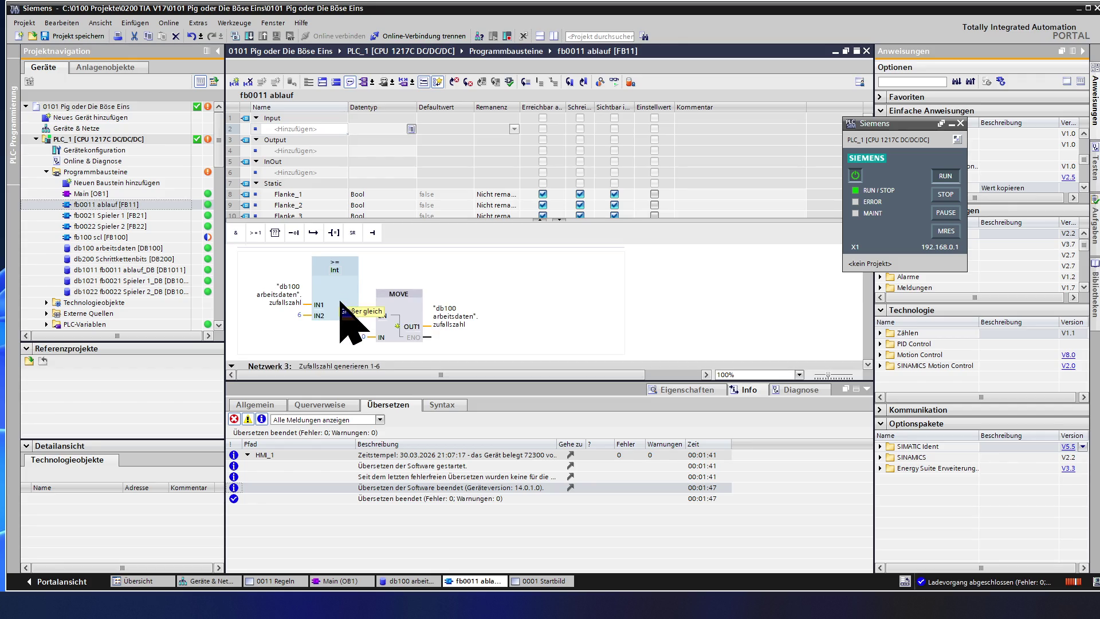
scroll(341, 303, "up", 2)
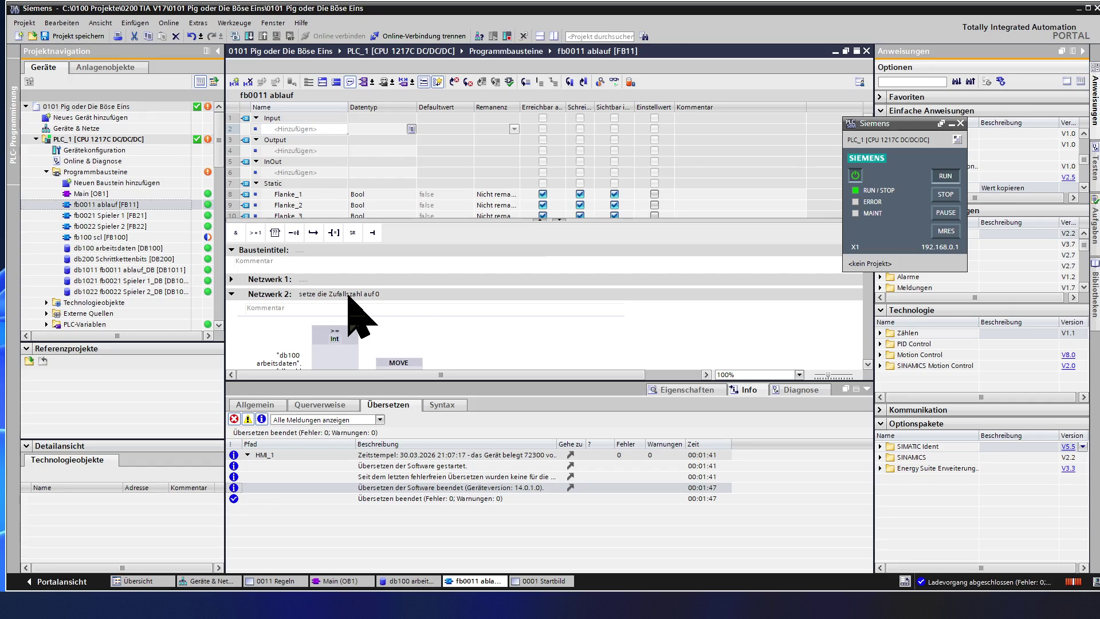
Step: Review the >= Int comparison and the MOVE's random-number output before moving on to network 12
left_click(334, 332)
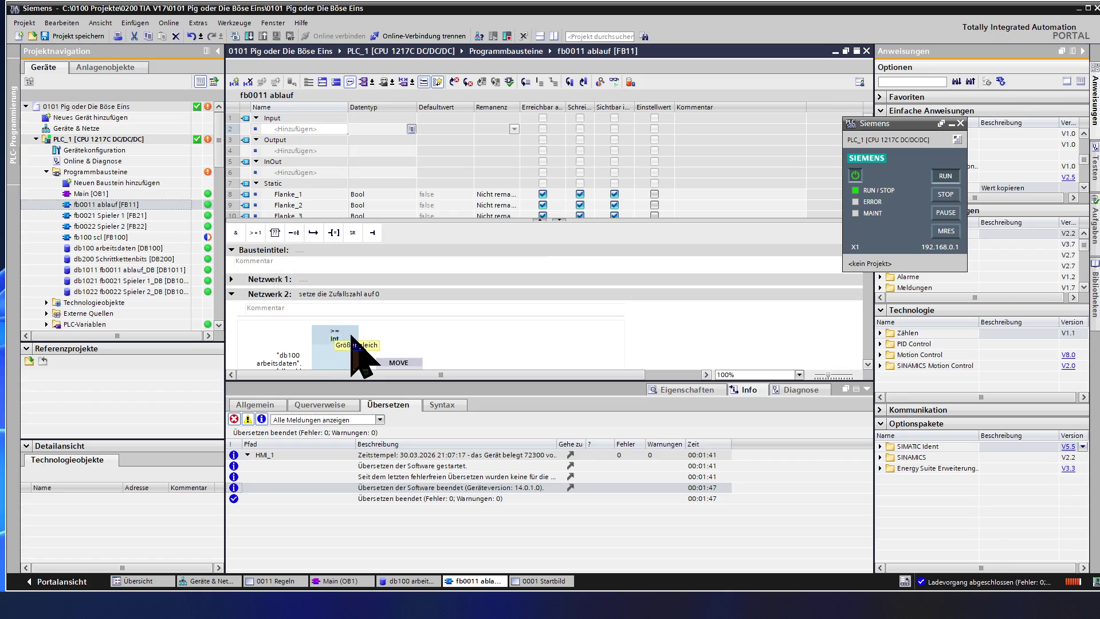
scroll(391, 338, "down", 2)
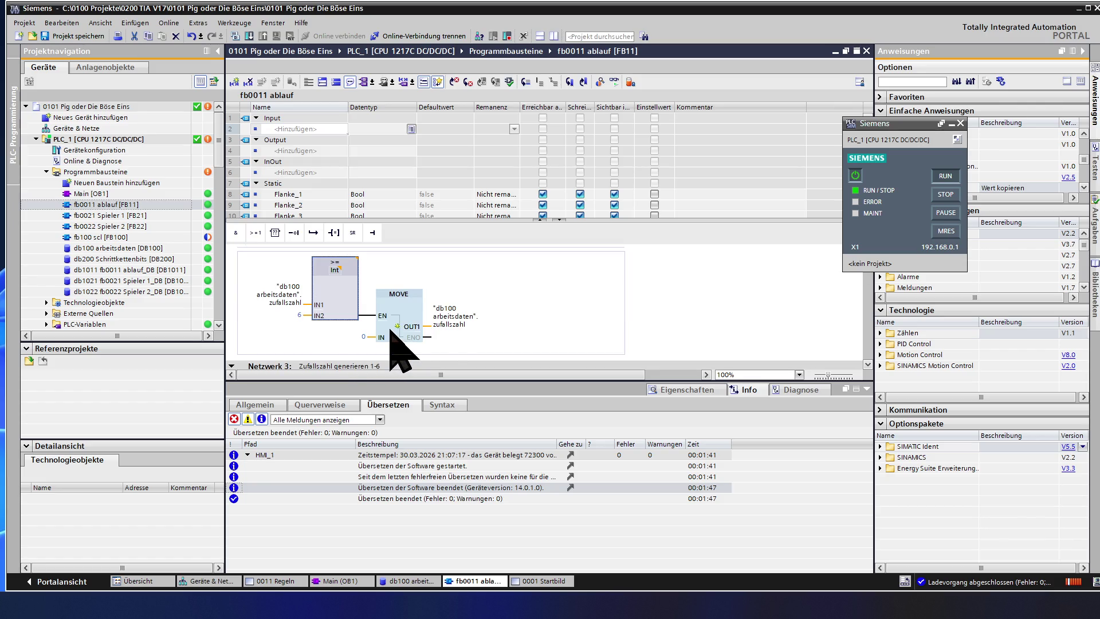
left_click(448, 317)
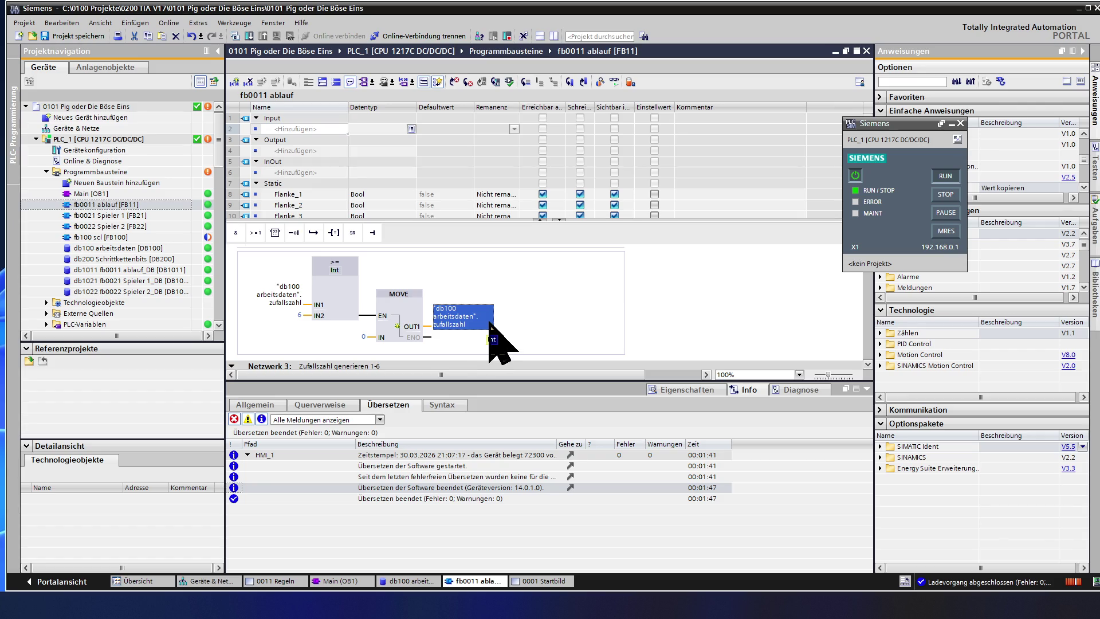
scroll(513, 318, "down", 2)
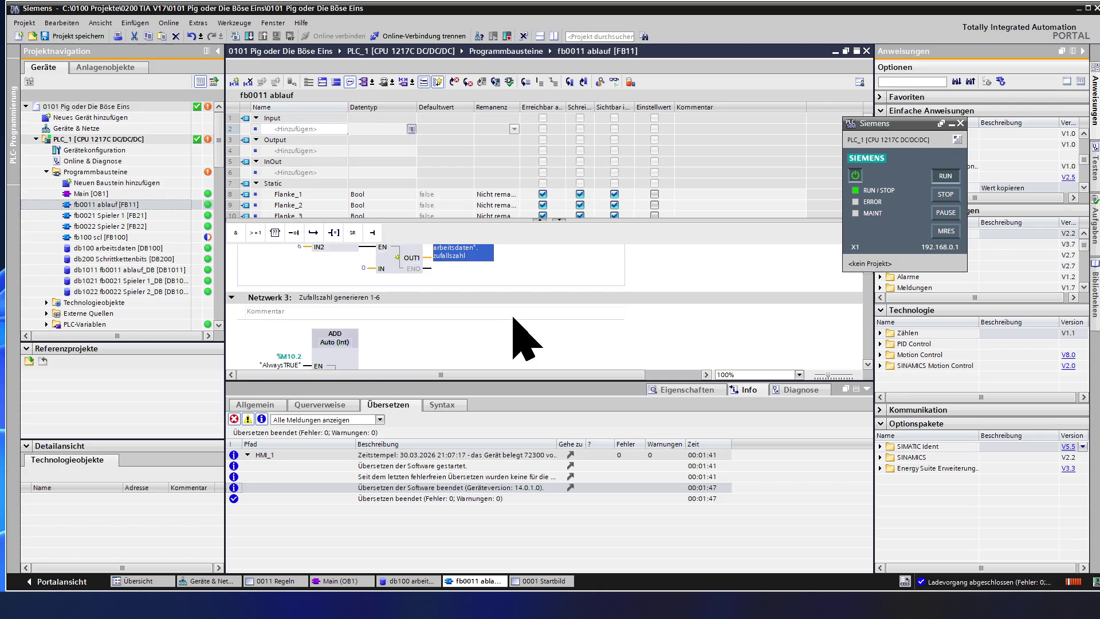
scroll(513, 318, "down", 5)
scroll(513, 319, "down", 3)
scroll(513, 318, "down", 2)
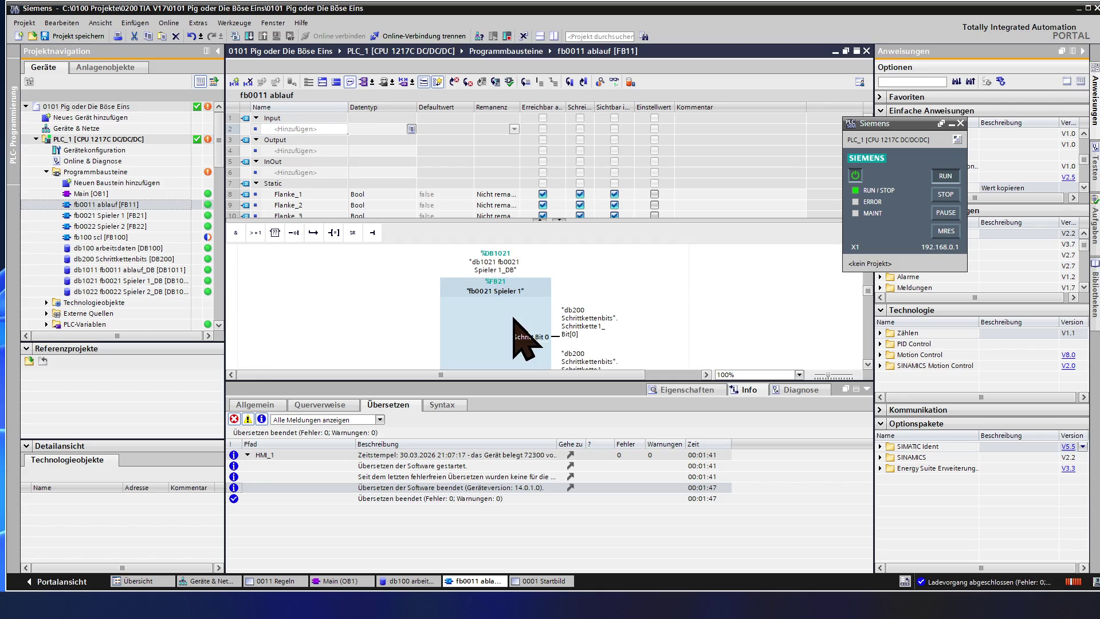
scroll(513, 318, "down", 3)
scroll(513, 318, "down", 3)
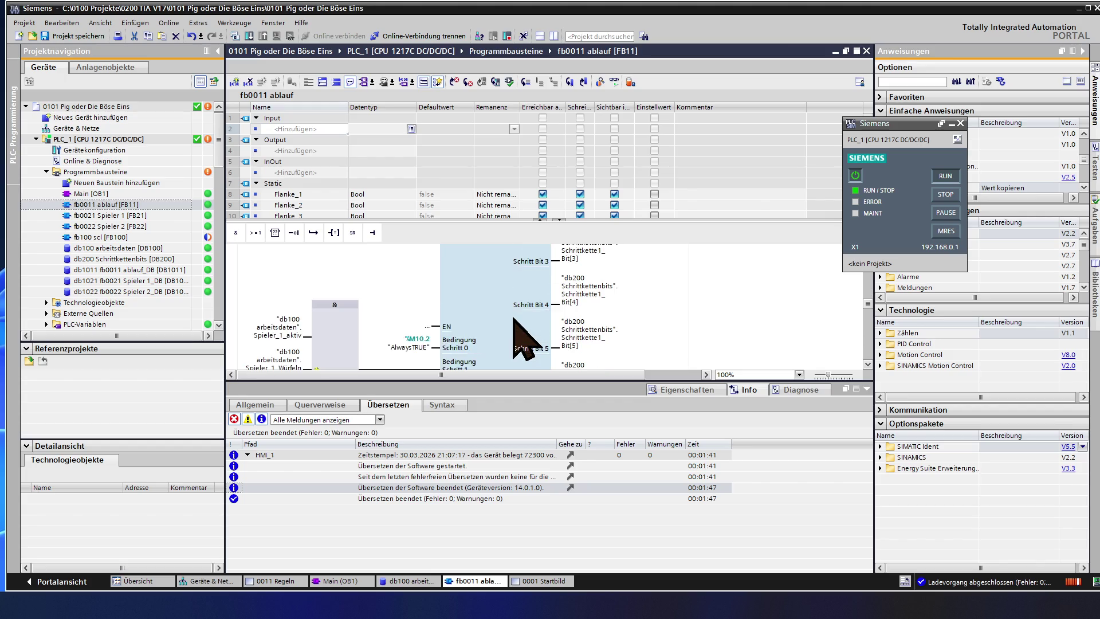
scroll(513, 318, "up", 2)
scroll(514, 319, "up", 2)
scroll(513, 318, "up", 2)
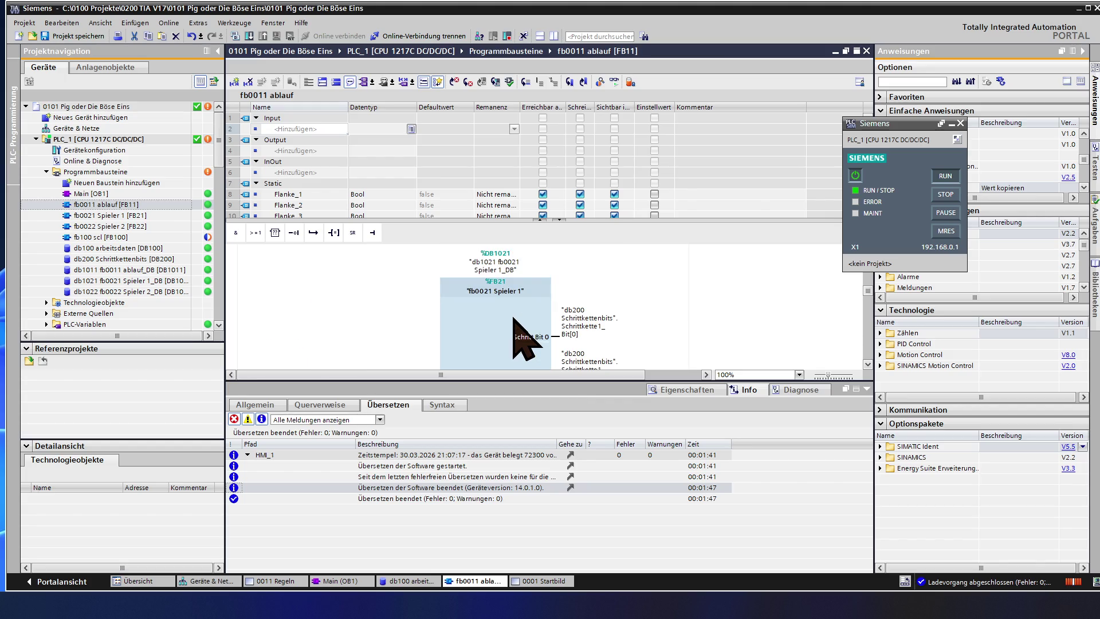
scroll(513, 318, "down", 2)
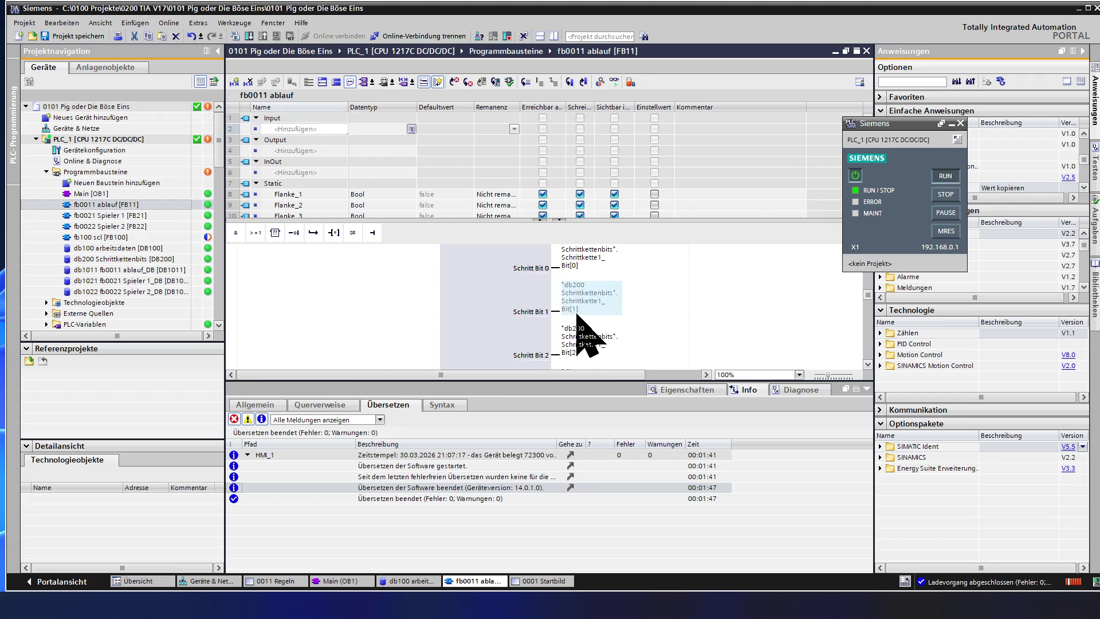
scroll(447, 352, "down", 3)
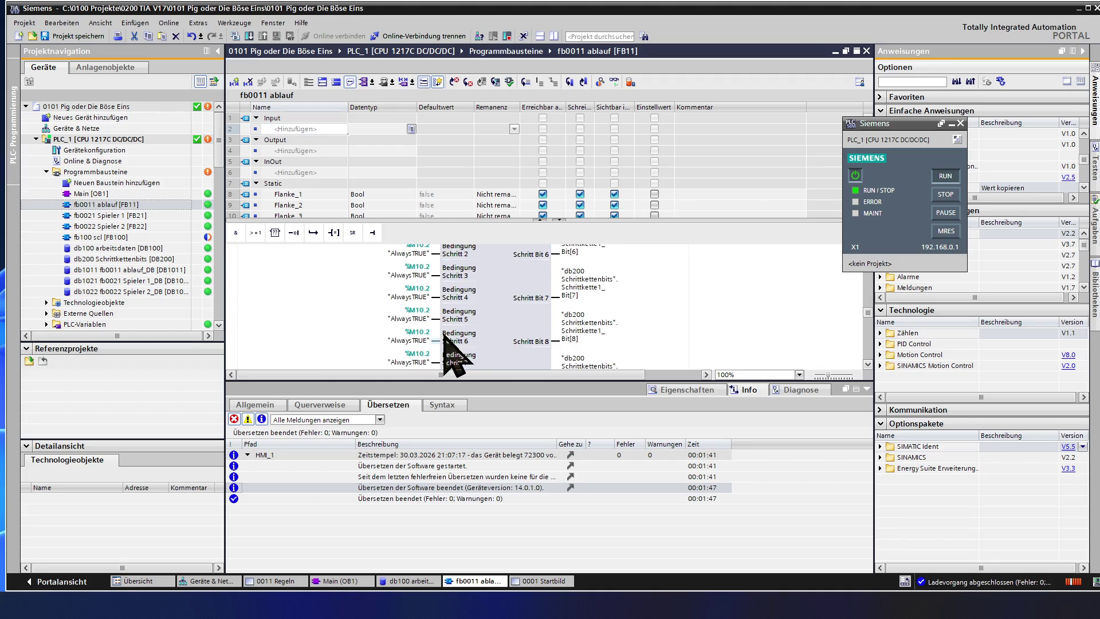
scroll(444, 335, "down", 5)
scroll(444, 335, "down", 3)
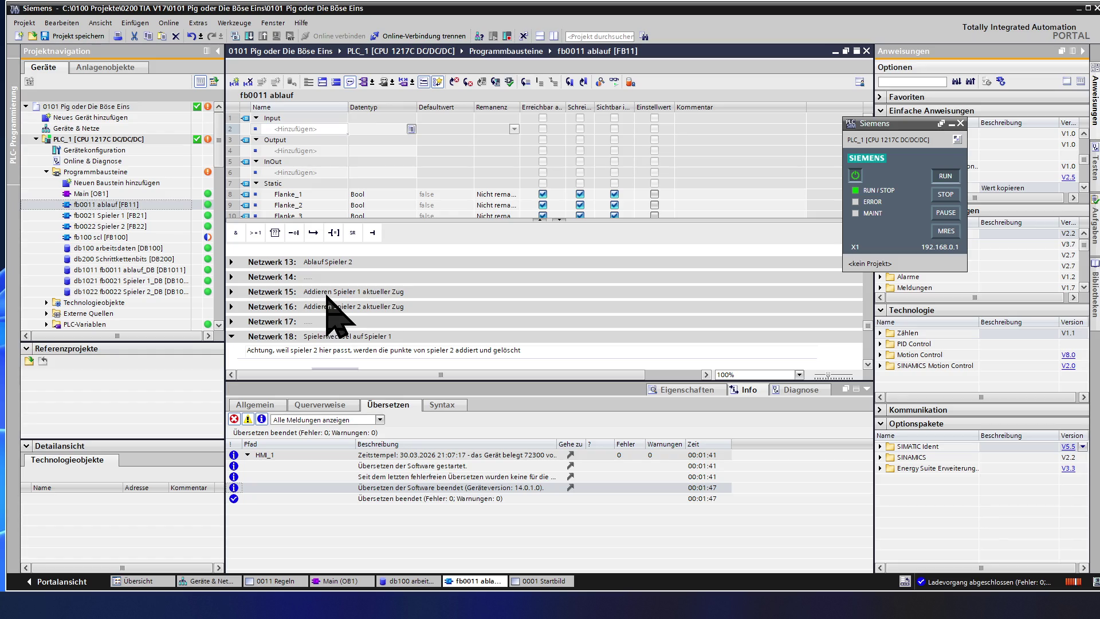
left_click(231, 292)
left_click(231, 292)
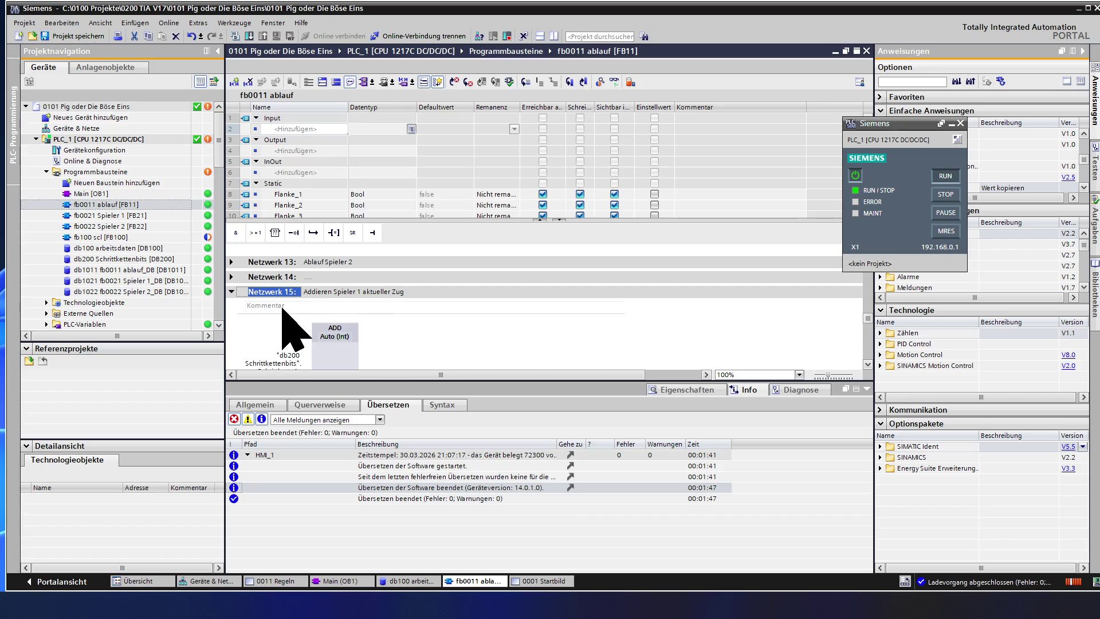
scroll(301, 325, "down", 2)
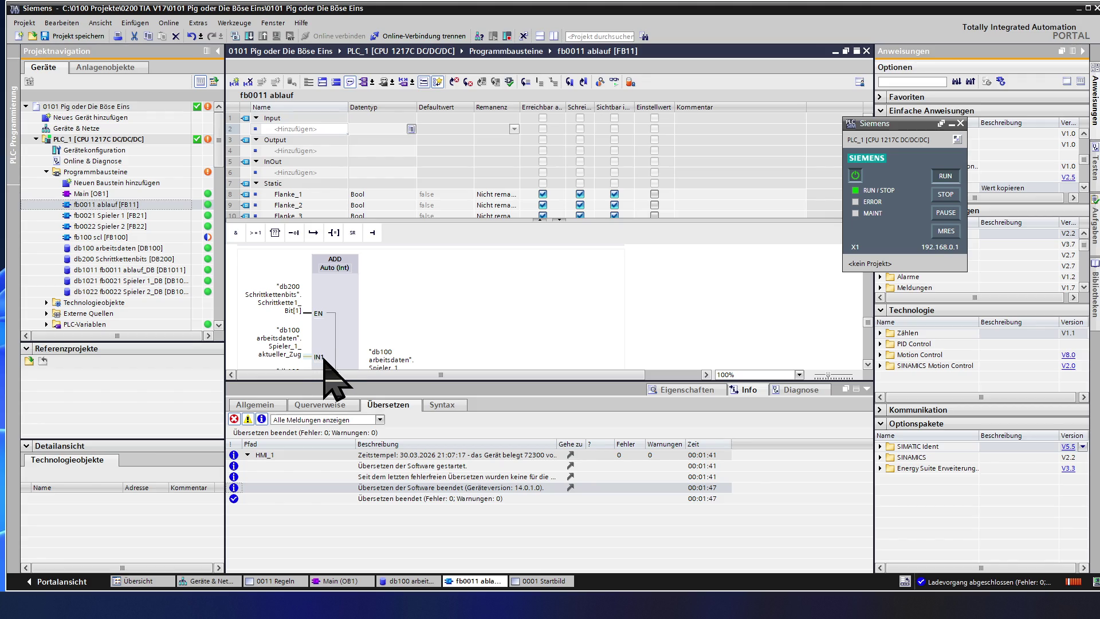
scroll(325, 365, "down", 2)
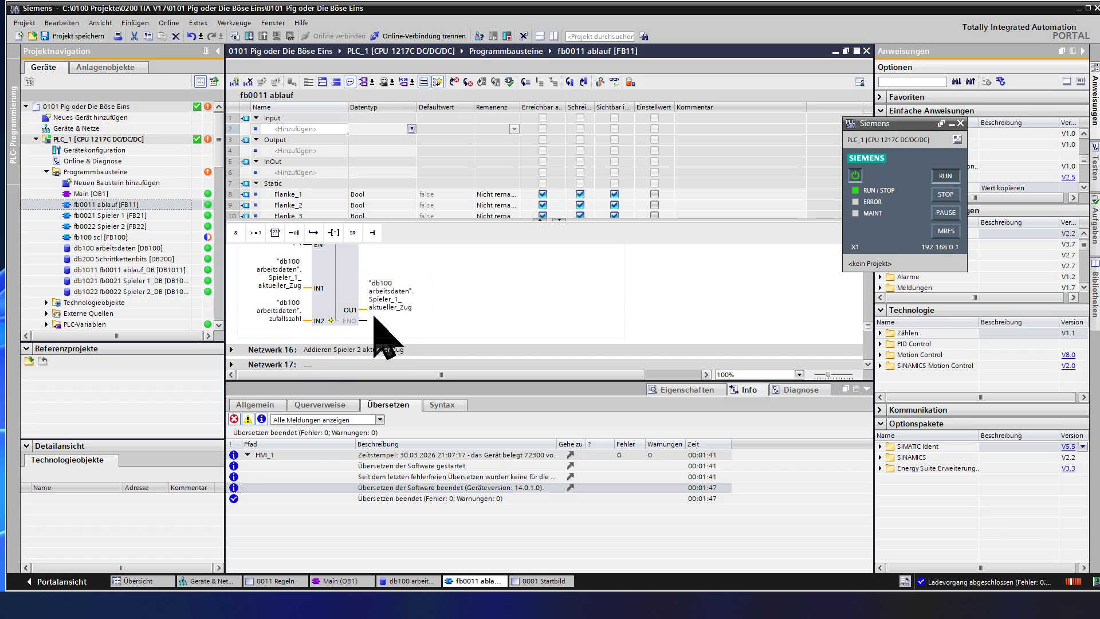
mouse_move(351, 308)
scroll(348, 296, "up", 2)
scroll(351, 305, "up", 3)
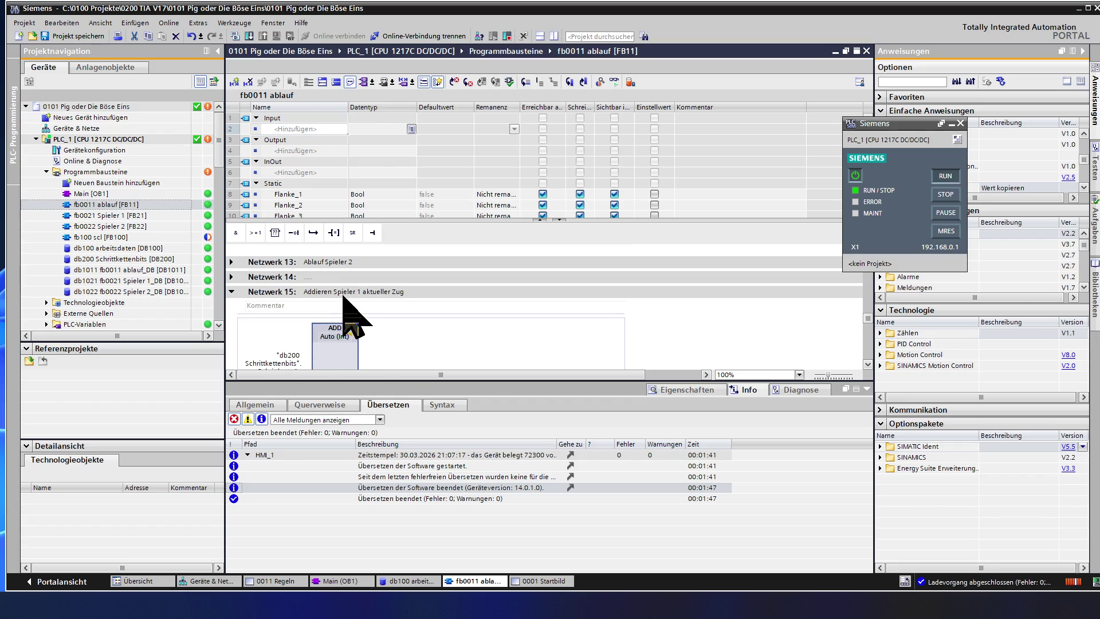
left_click(231, 292)
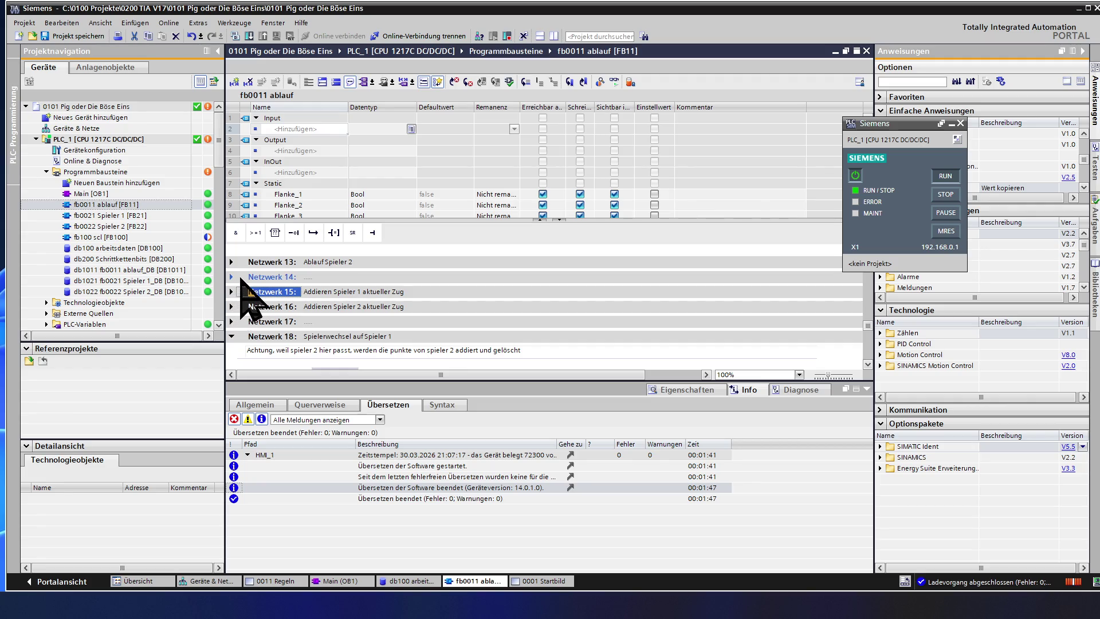
Step: Insert two empty networks after network 14 and collapse all networks to their headers
left_click(256, 276)
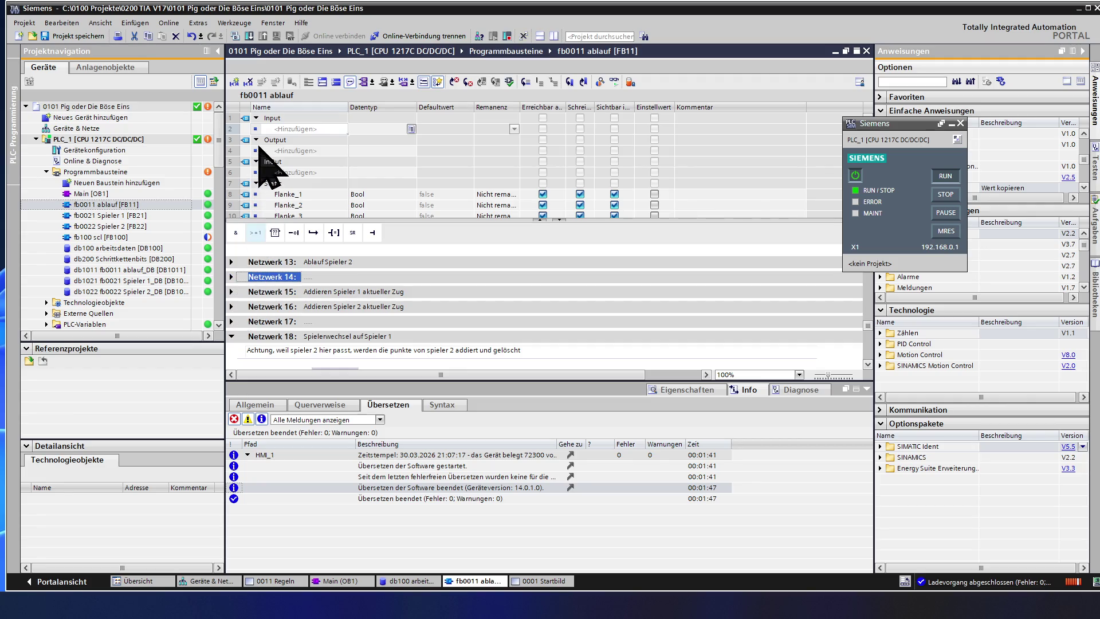
left_click(235, 82)
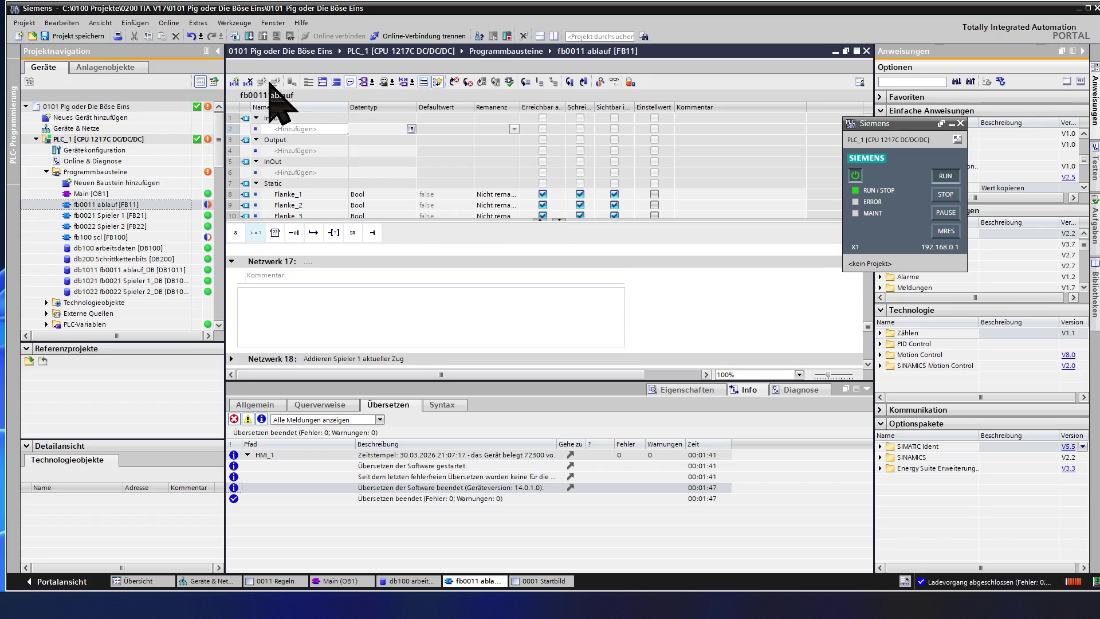
left_click(335, 82)
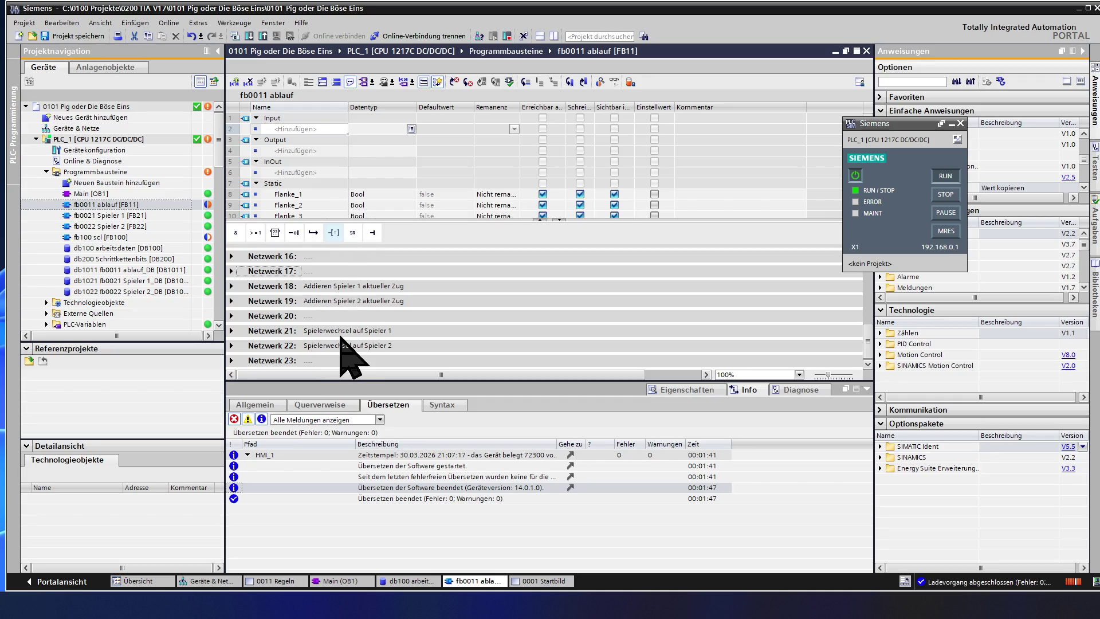
scroll(356, 330, "up", 2)
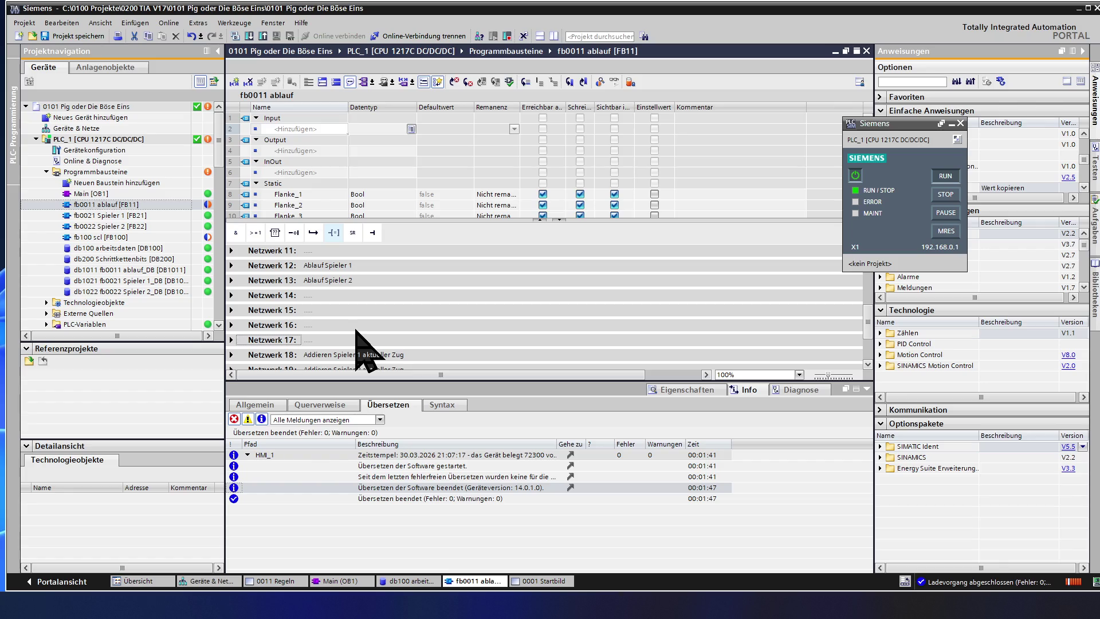
Step: Title network 15 "bei EINS soll aktuell zug gelöscht werden" and expand it for editing
left_click(329, 310)
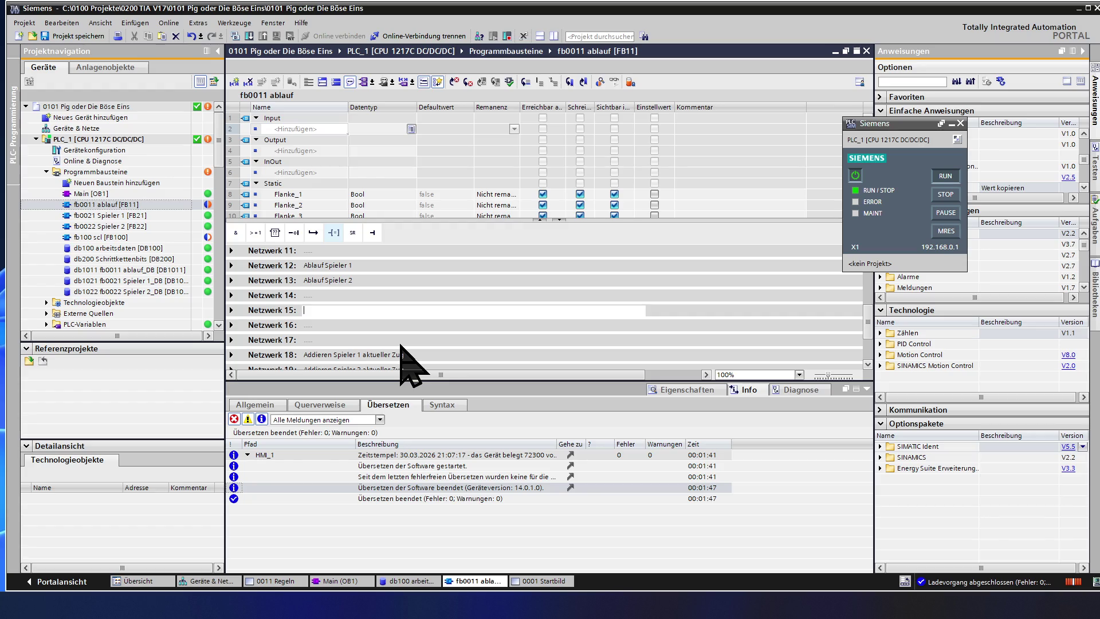
type("be")
type("i EINS ")
type("soll a")
type("ktueller ")
type("zug g")
type("elös")
type("cht wetr")
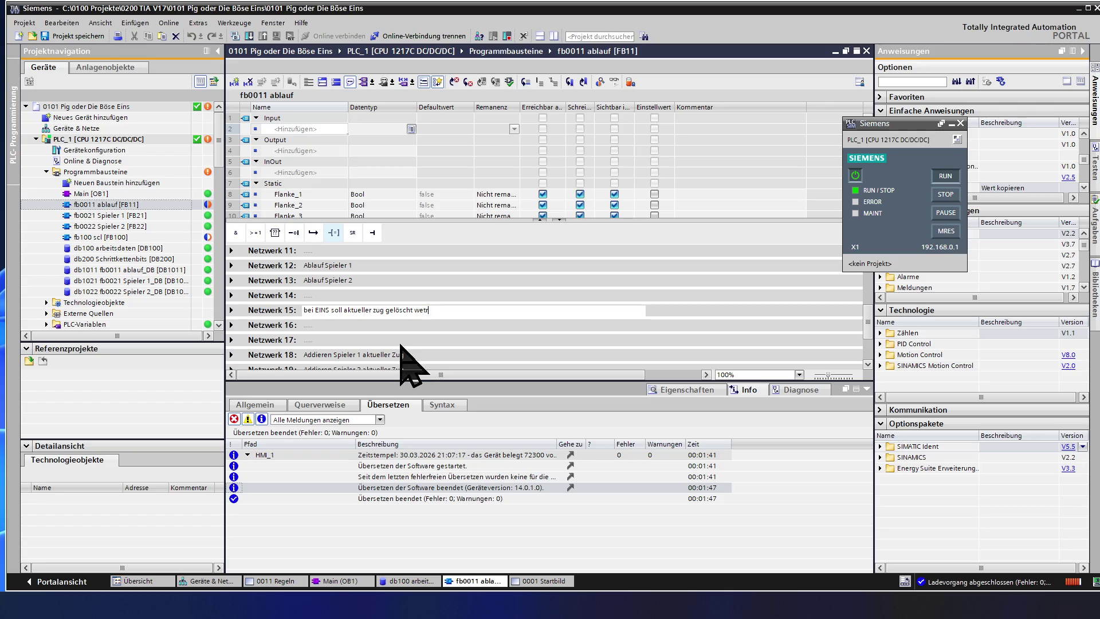
type("den")
key("BackSpace")
left_click(233, 311)
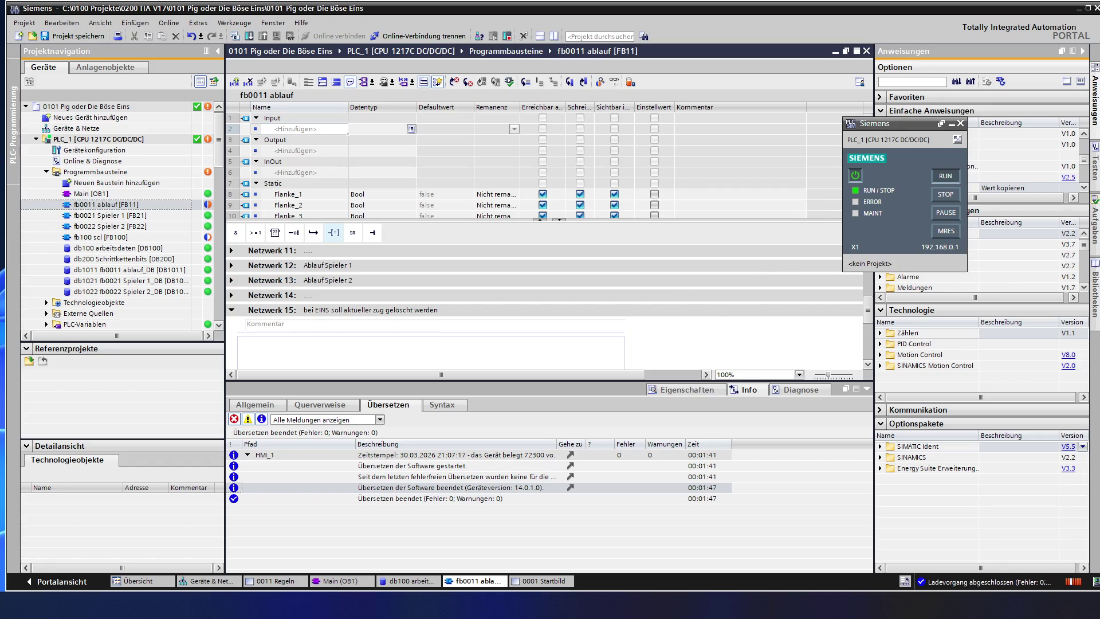
scroll(1023, 167, "down", 2)
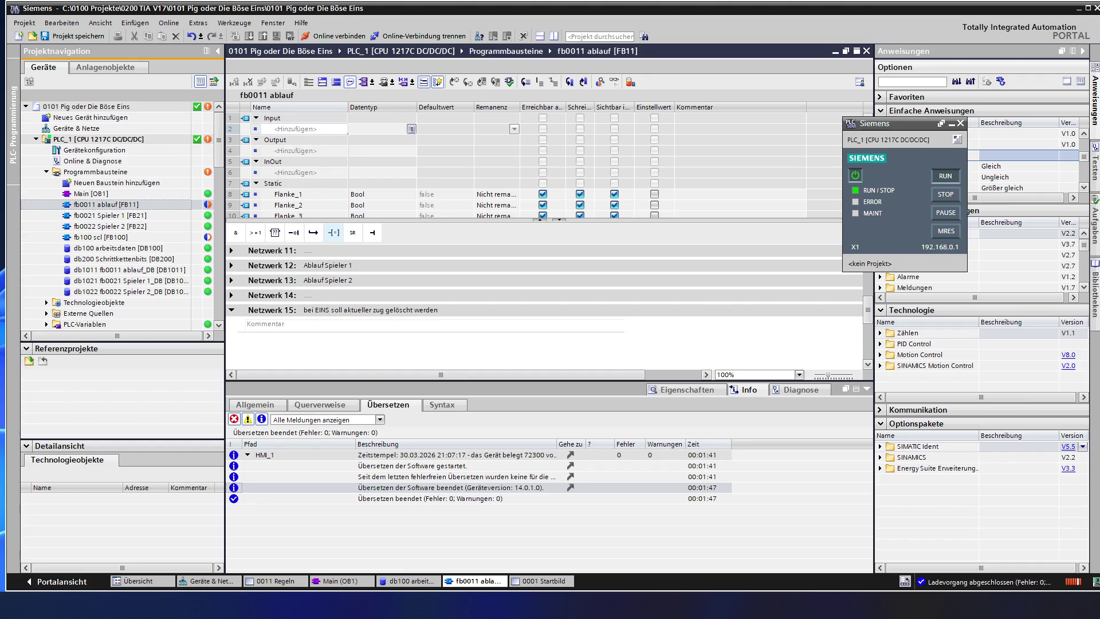
Step: Add an equals comparison of "db100 arbeitsdaten".zufallszahl with 1 in network 15
double_click(997, 166)
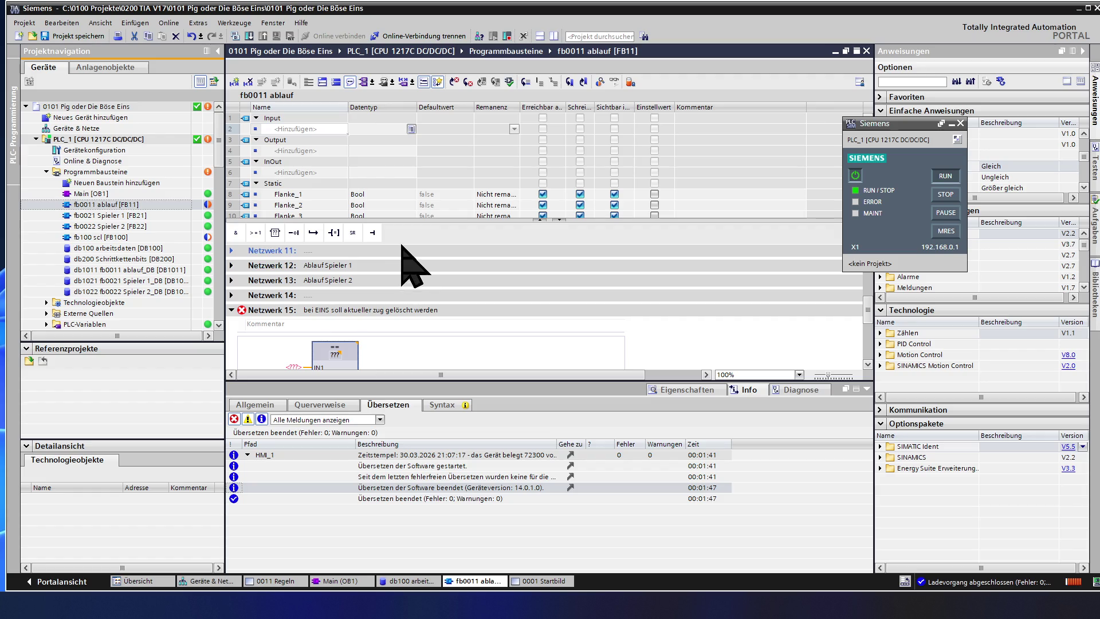
scroll(396, 327, "down", 2)
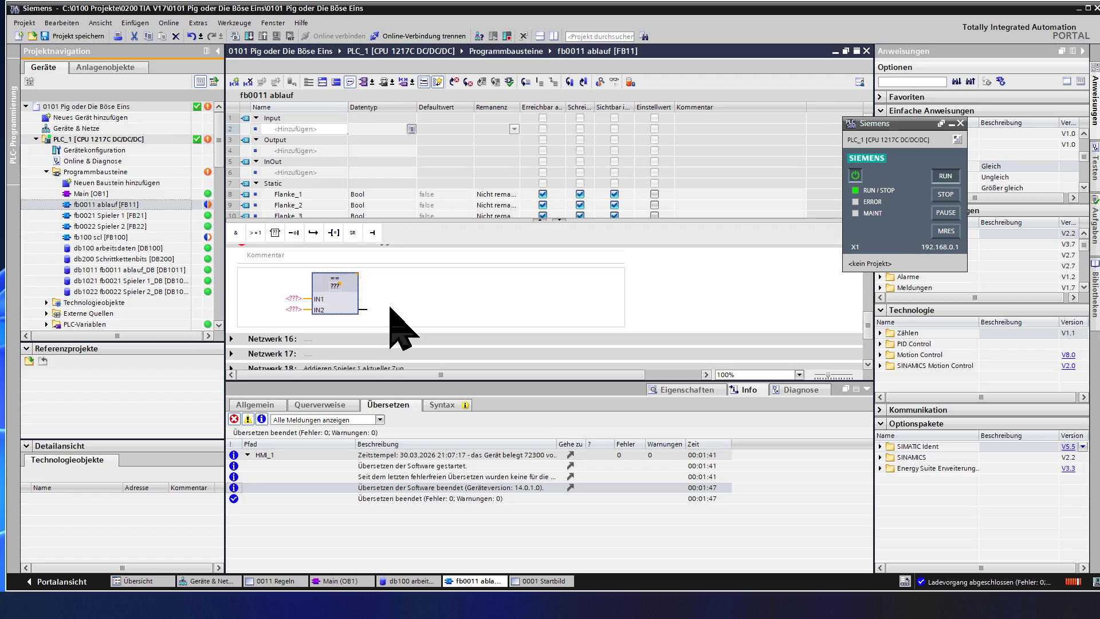
left_click(293, 299)
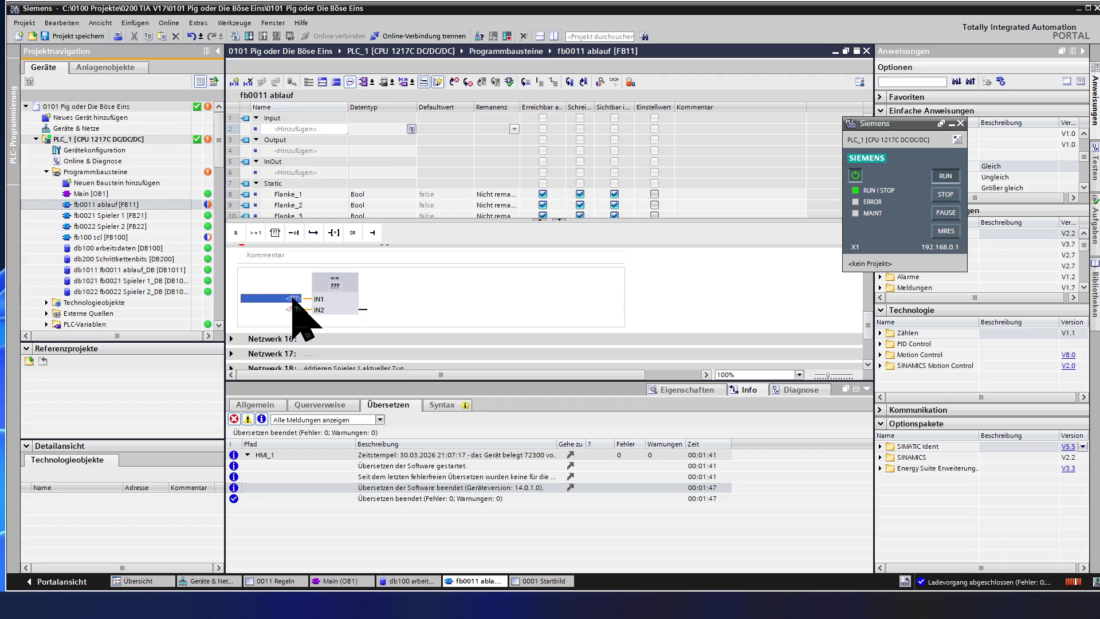
key("ctrl+v")
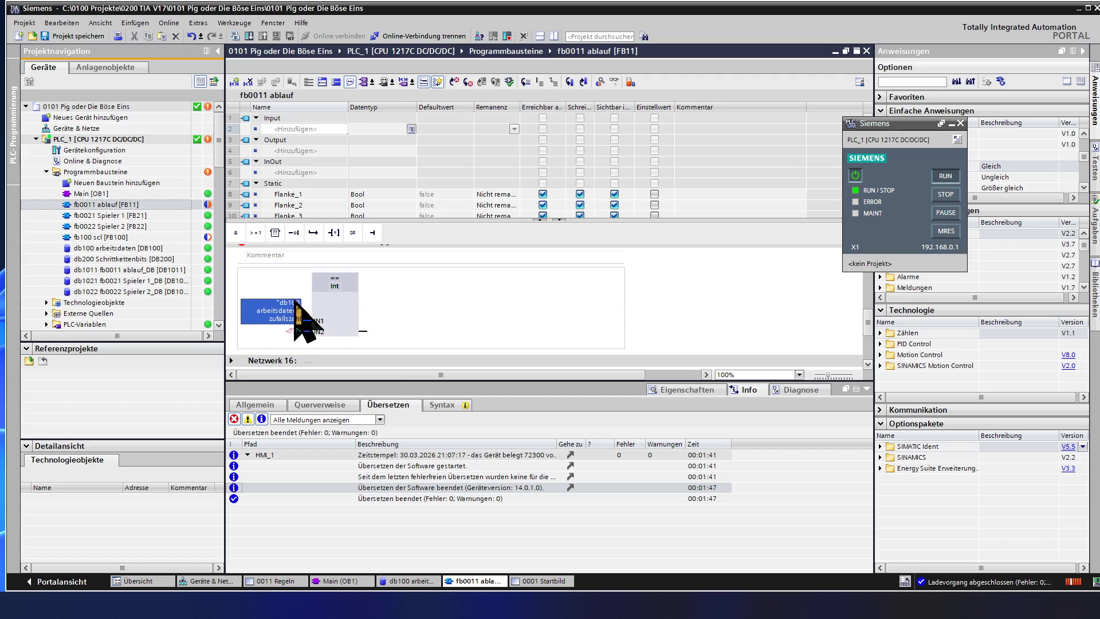
key("Return")
left_click(293, 332)
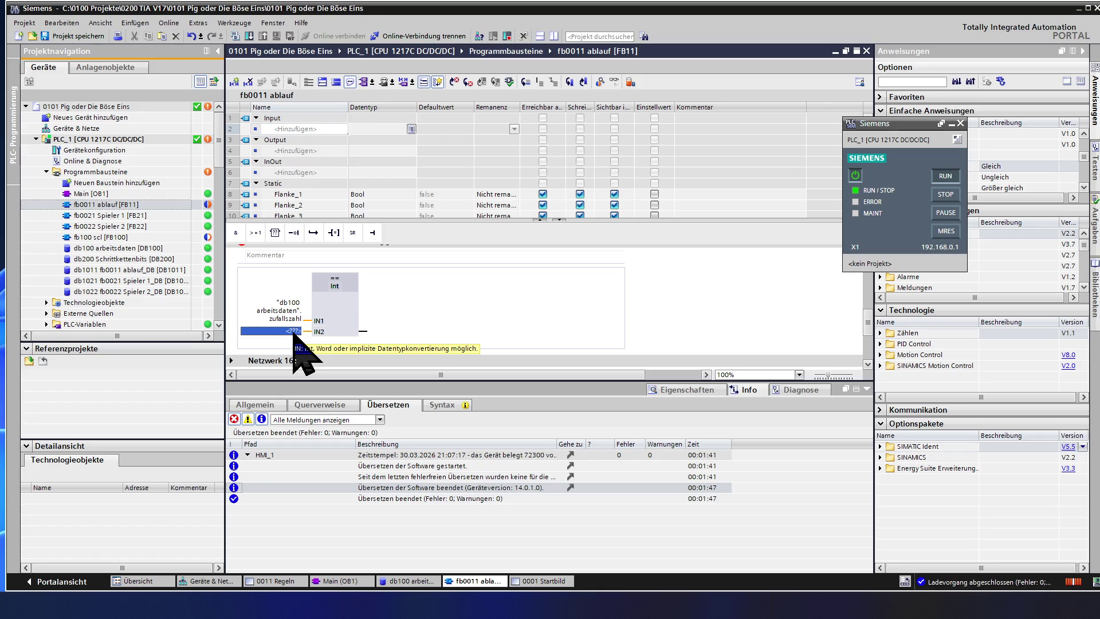
type("1")
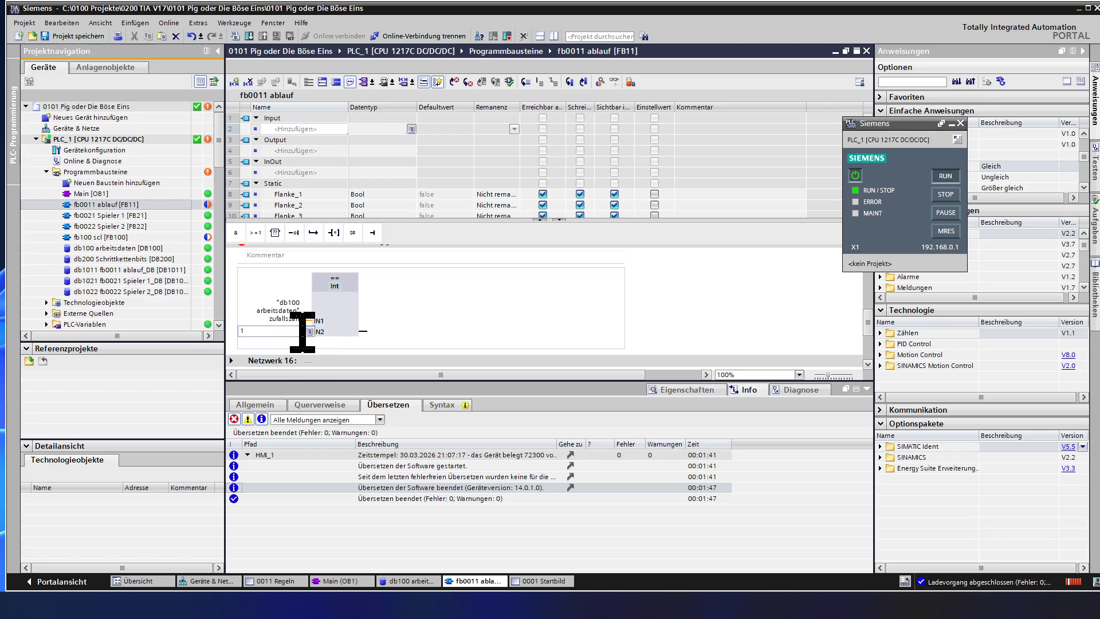
left_click(335, 320)
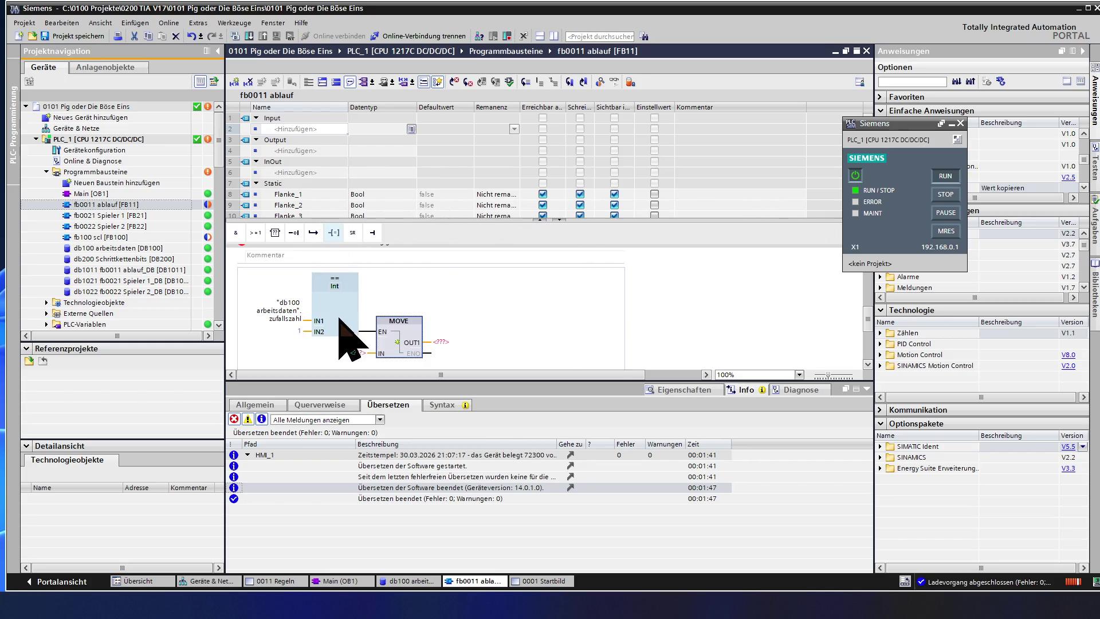
Step: Make the MOVE write 0 into "db100 arbeitsdaten".Spieler_1_aktueller_Zug and start a second MOVE
left_click(364, 353)
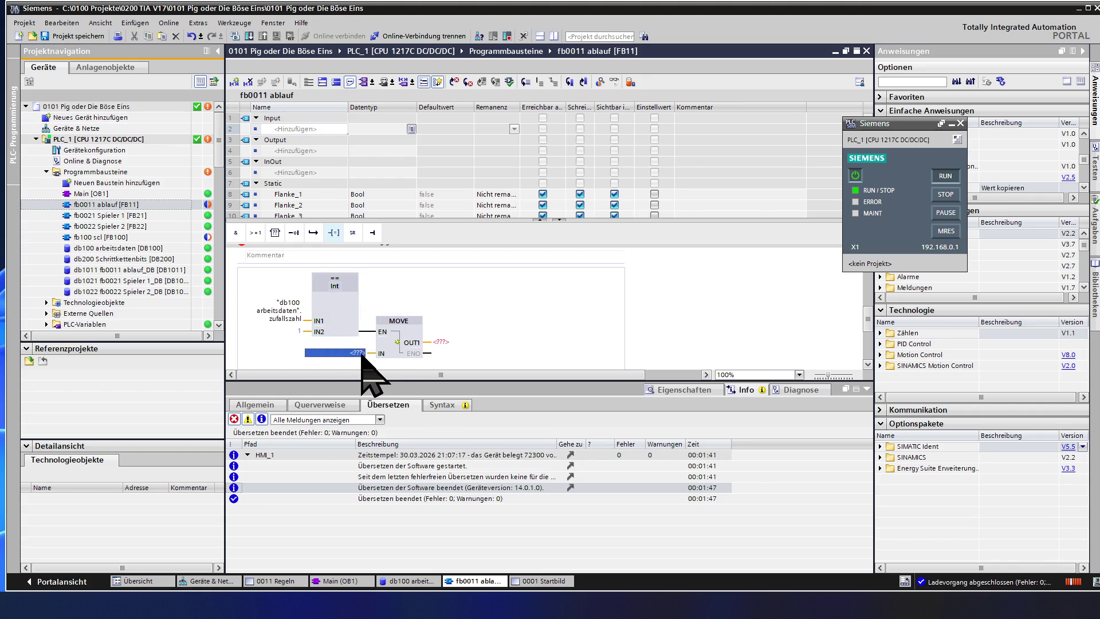
type("0")
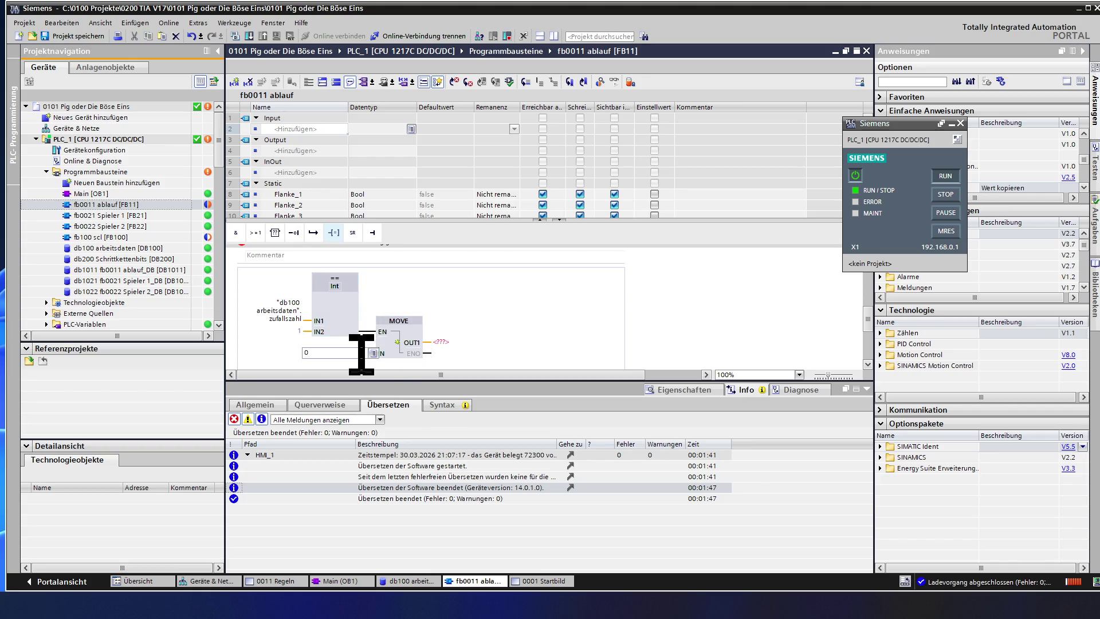
left_click(443, 343)
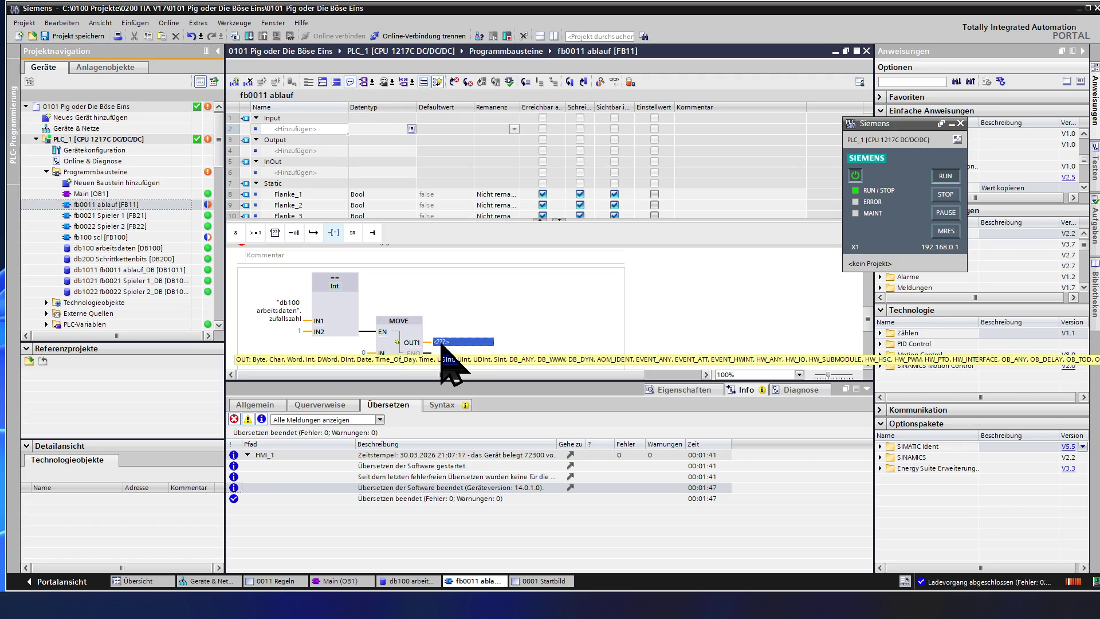
type("db")
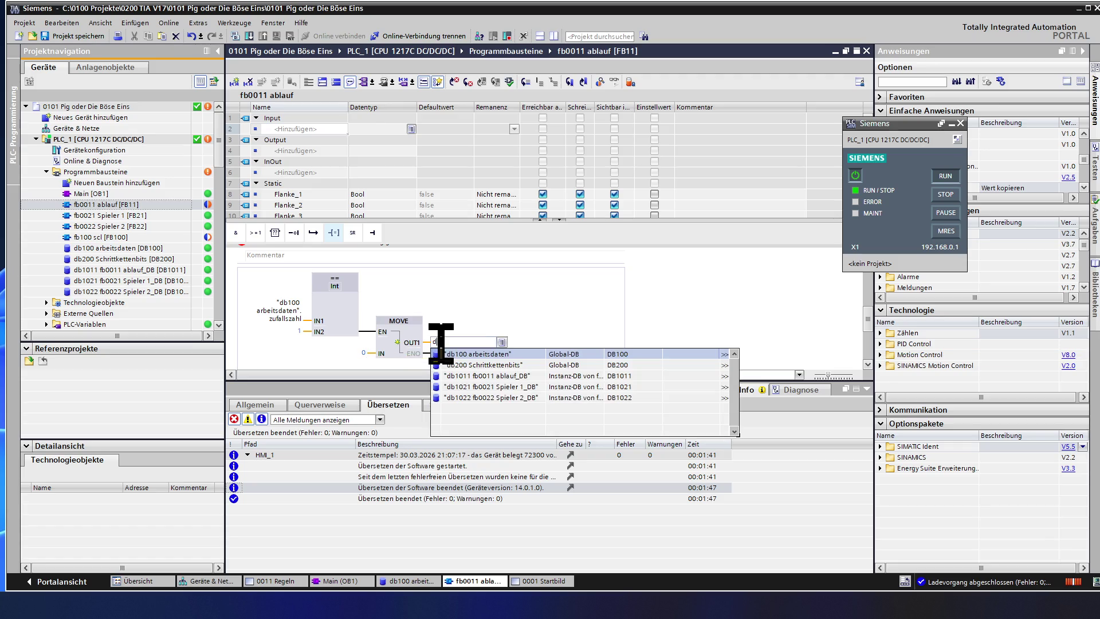
type("100")
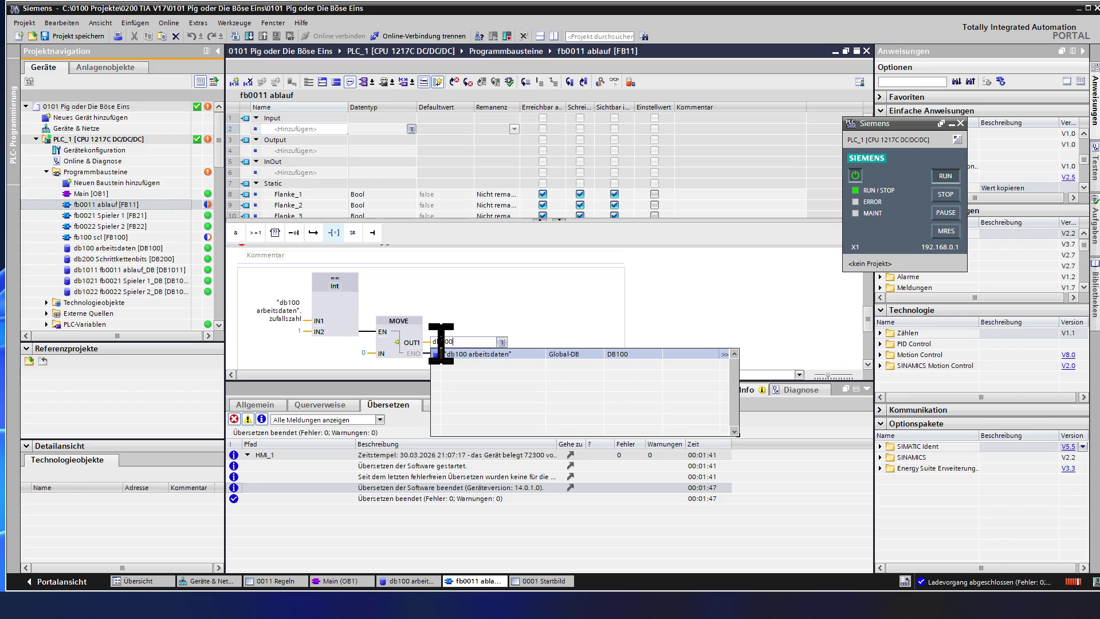
left_click(476, 355)
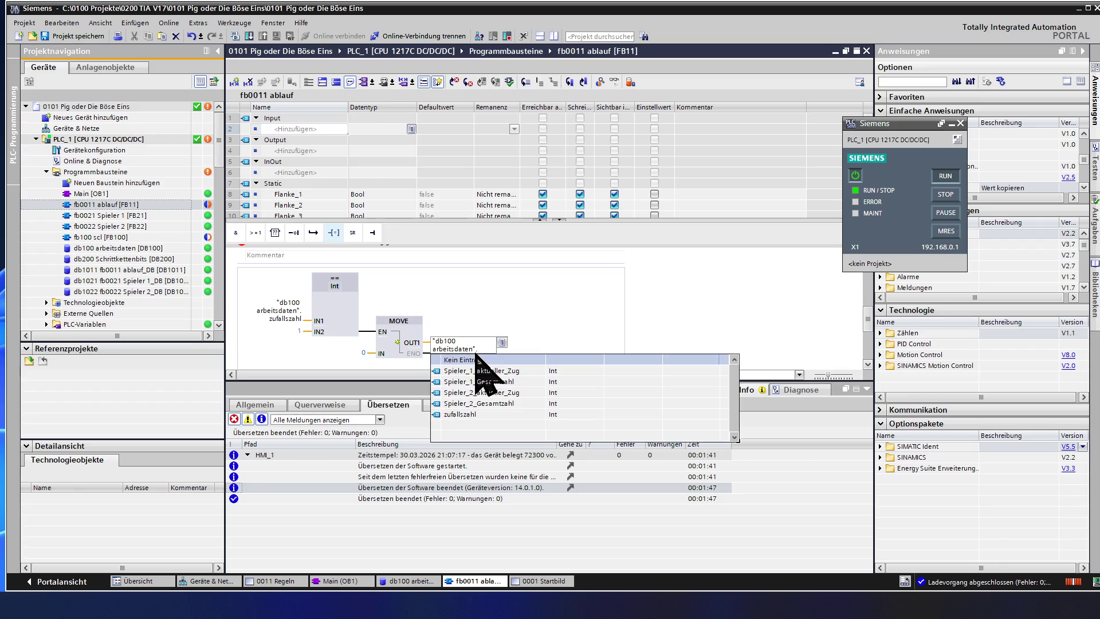
left_click(527, 371)
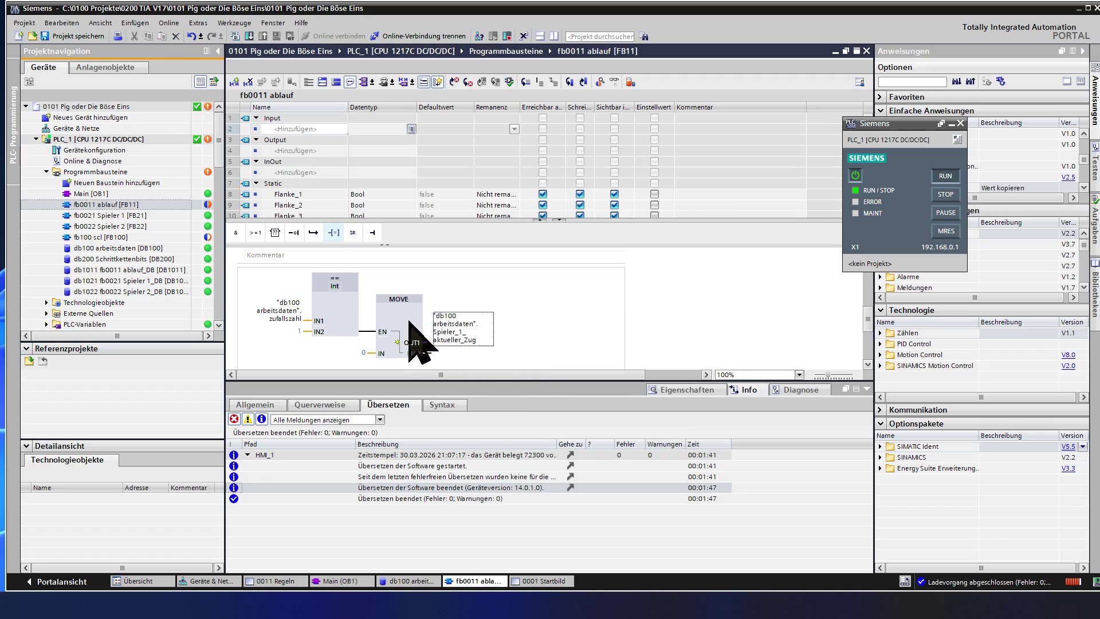
left_click(384, 302)
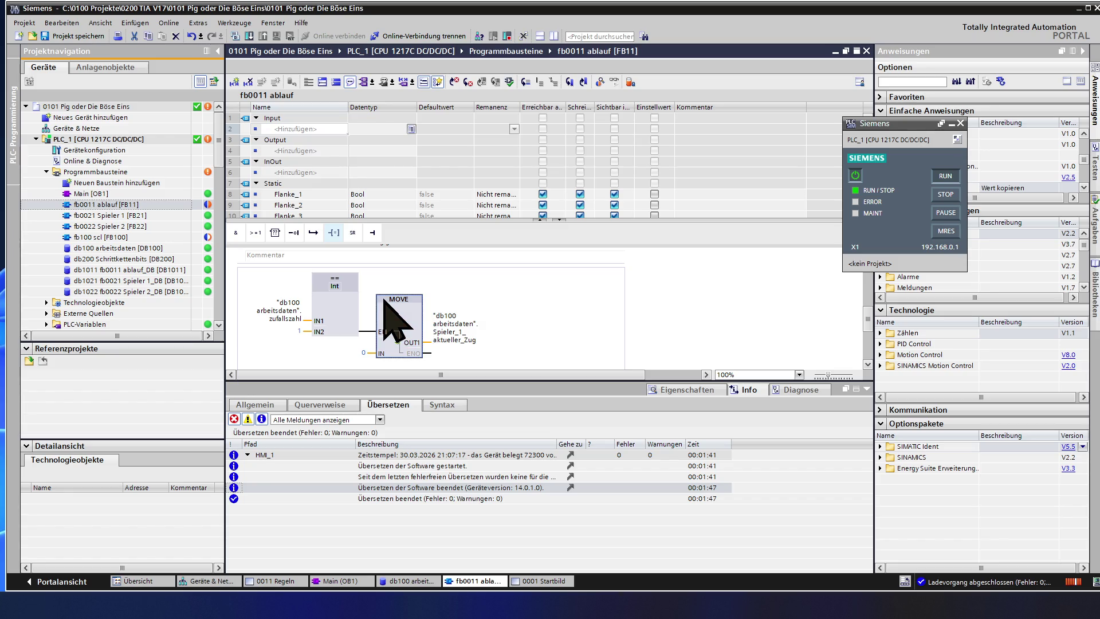
left_click(433, 354)
Step: Paste a second MOVE box writing to Spieler_2_aktueller_Zug and select the EN wire of the first
key("ctrl+v")
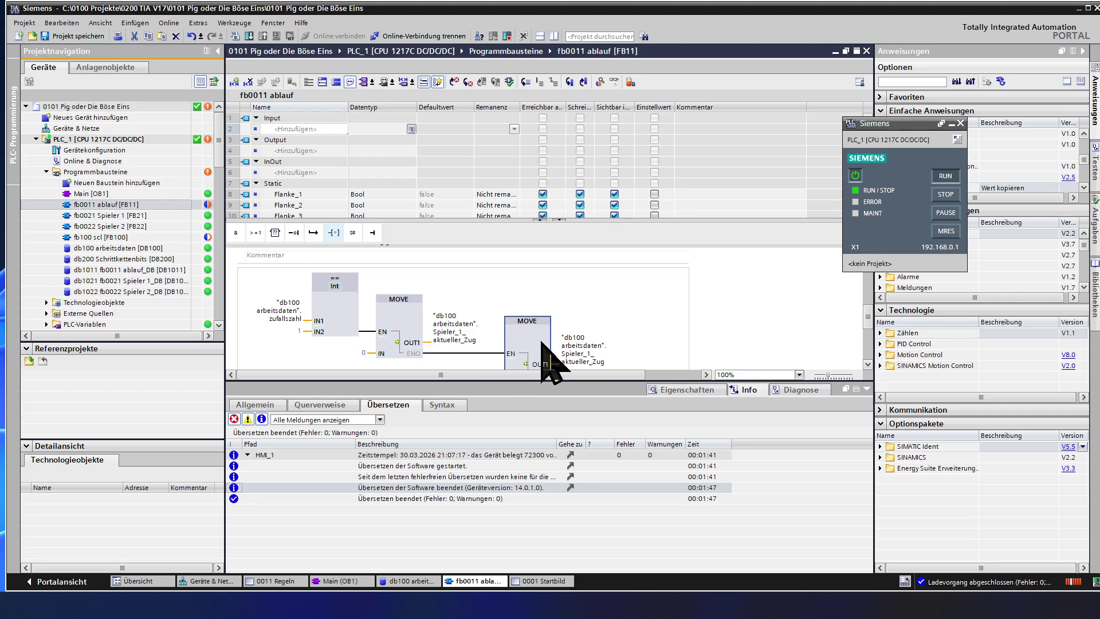
left_click(585, 348)
left_click(597, 357)
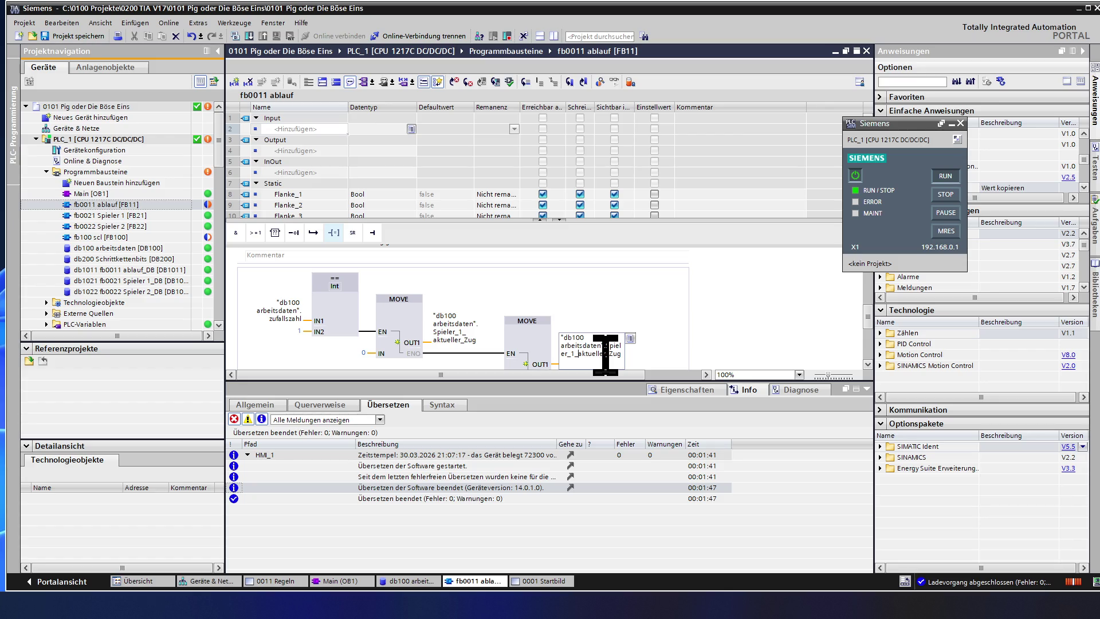
key("BackSpace")
type("2")
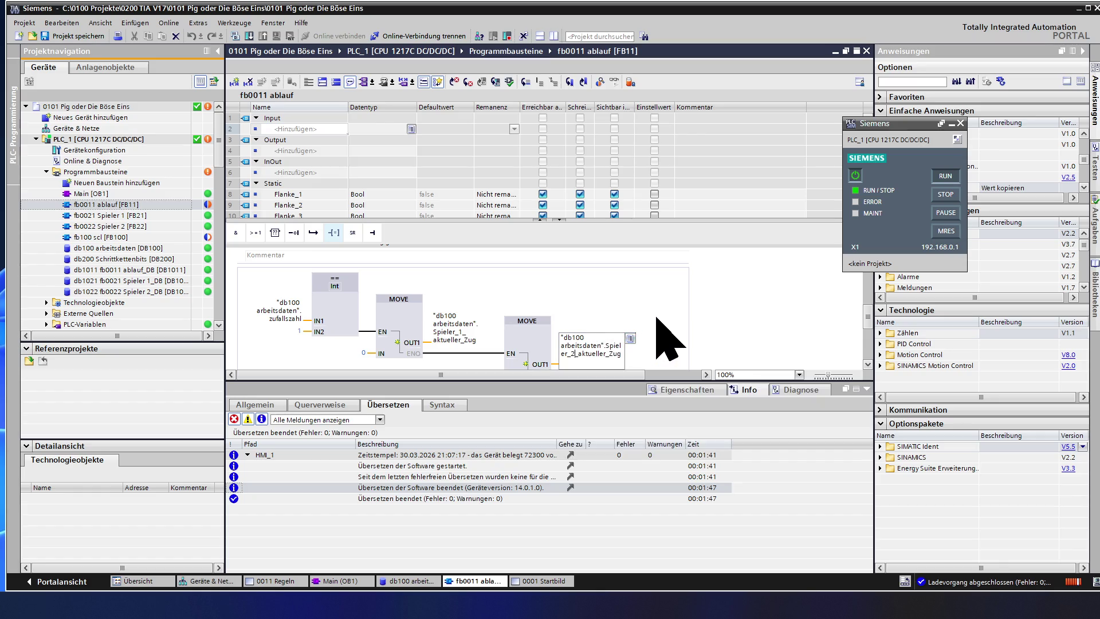
key("Return")
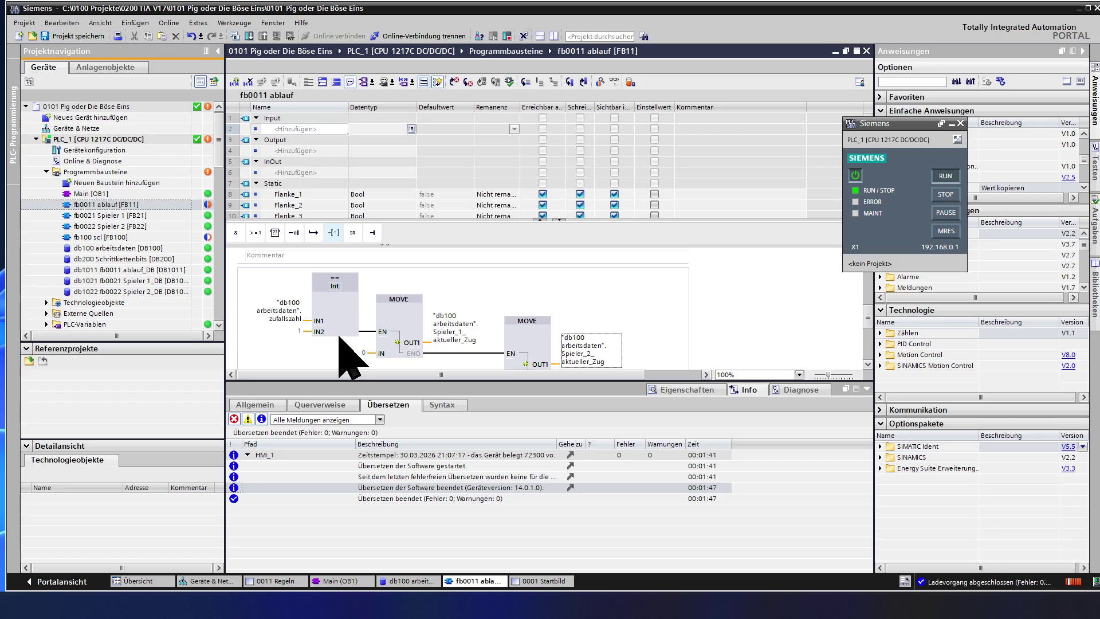
left_click(372, 332)
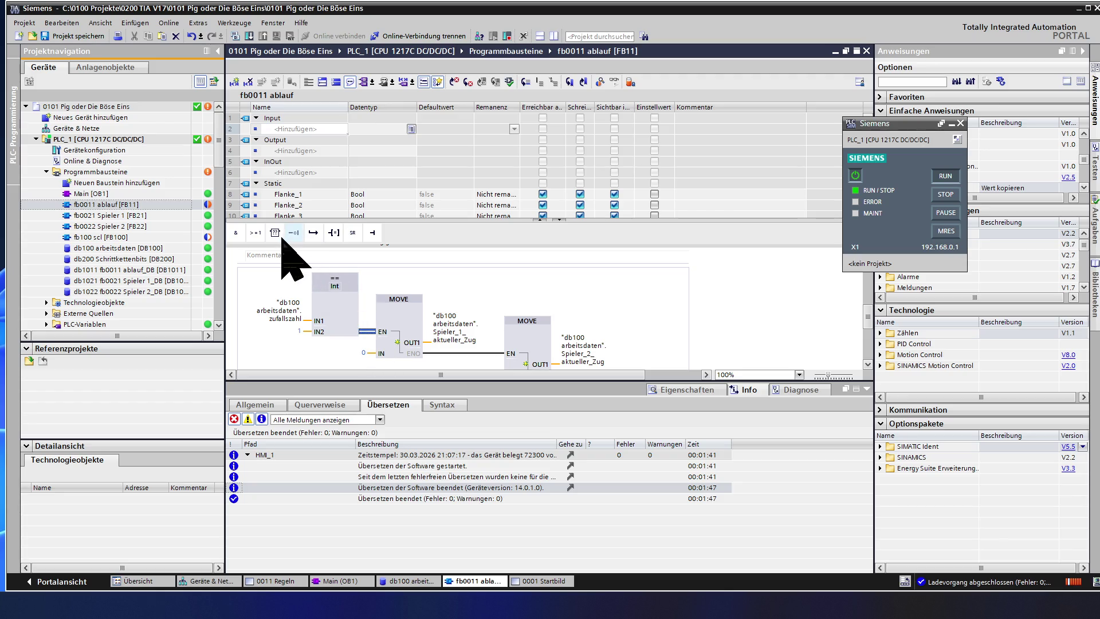
Step: Insert an AND gate on the MOVE enable wire, fed by an OR gate with open inputs
left_click_drag(237, 234, 351, 323)
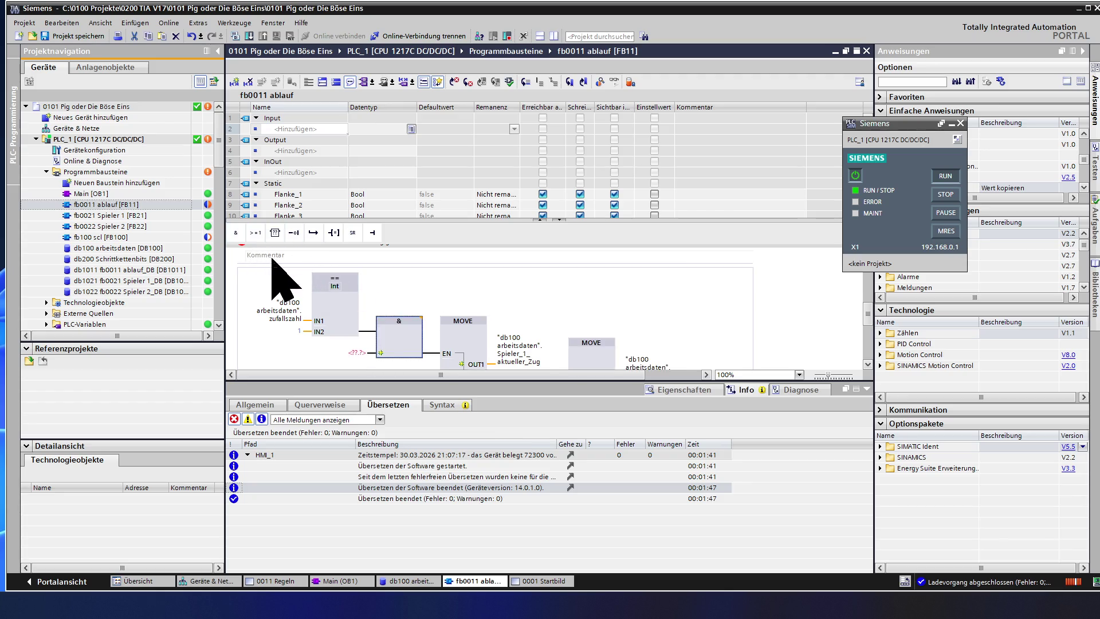
left_click(371, 352)
left_click(255, 233)
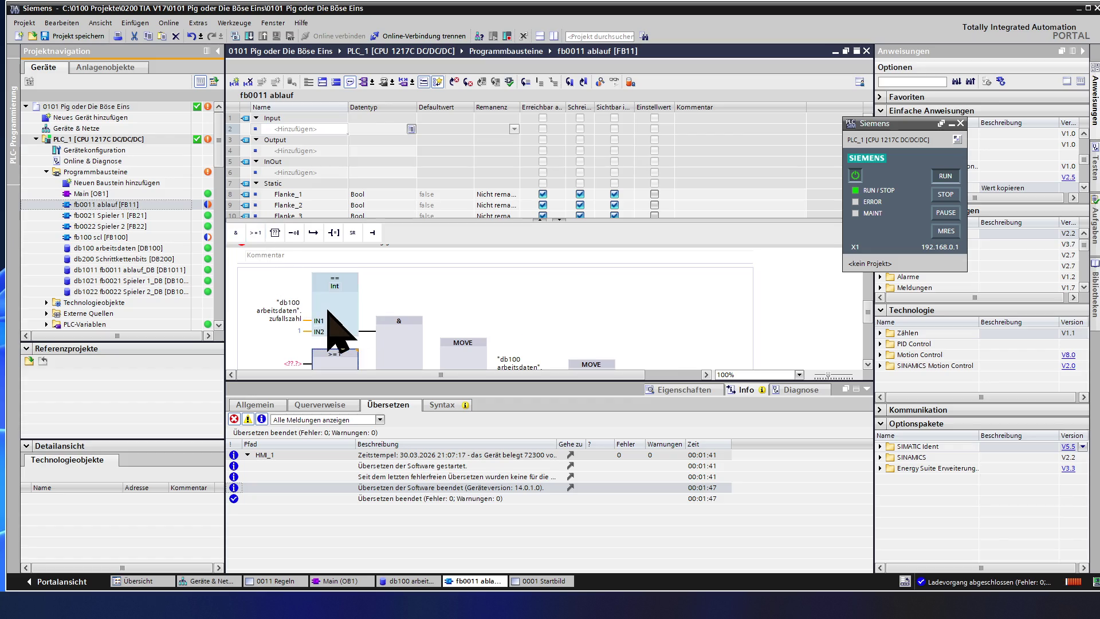
scroll(327, 311, "down", 2)
left_click(292, 297)
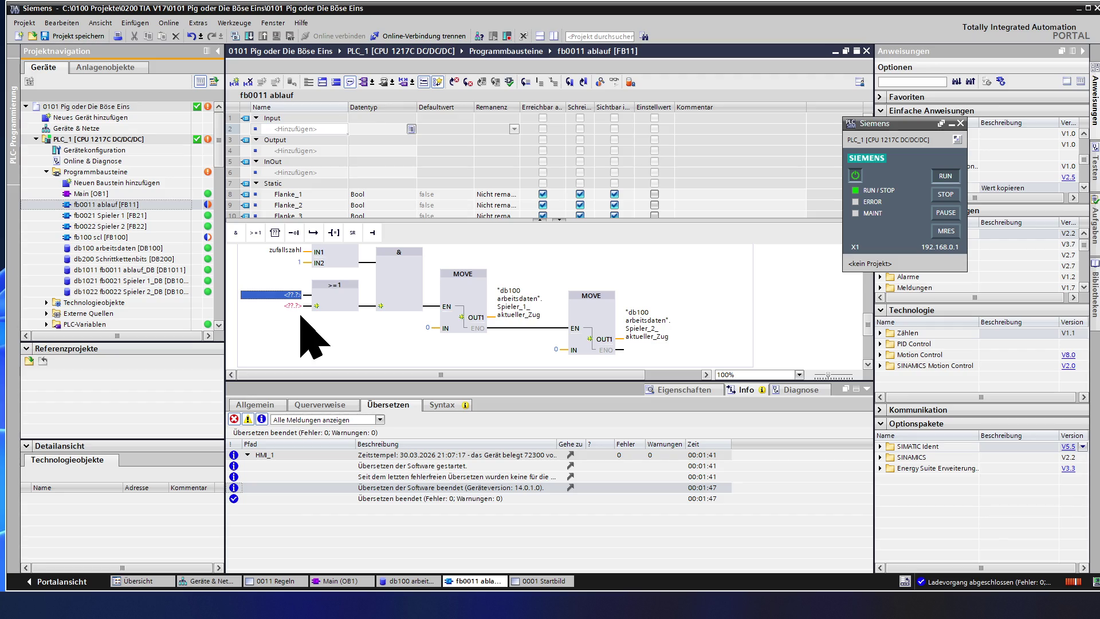
type("db")
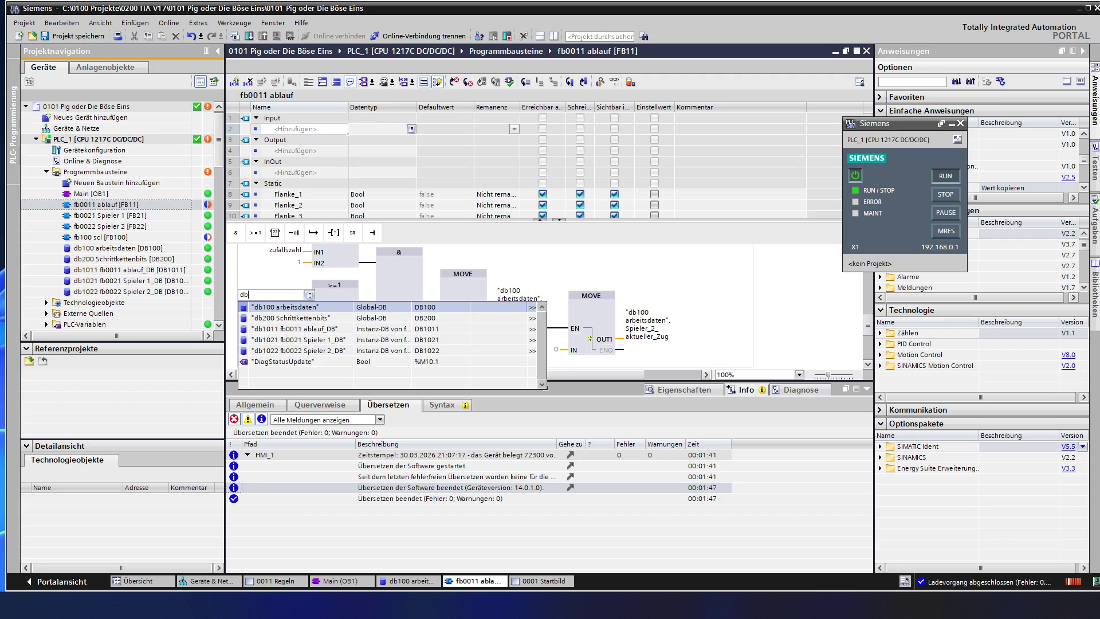
type("200")
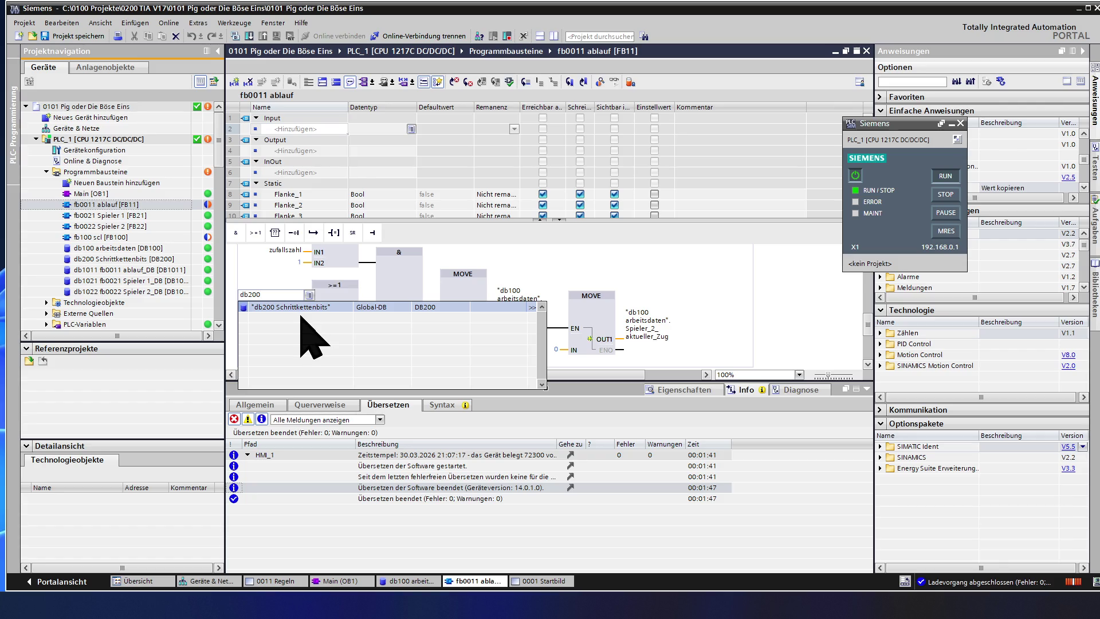
type(".")
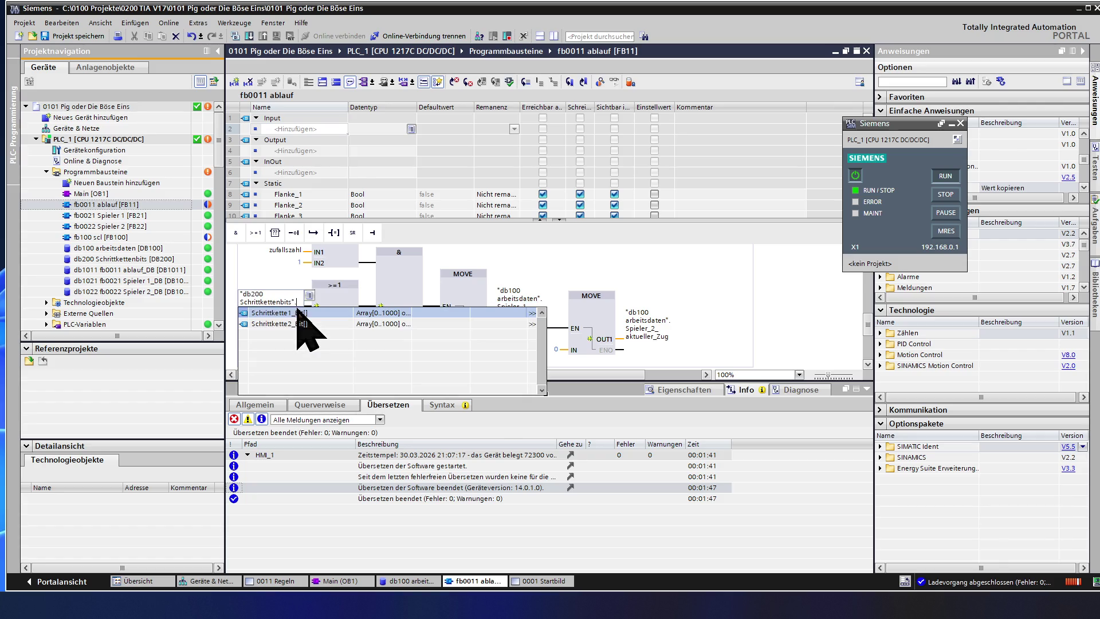
Step: Set the OR's first input to "db200 Schrittkettenbits".Schrittkette1_Bit[1]
double_click(308, 314)
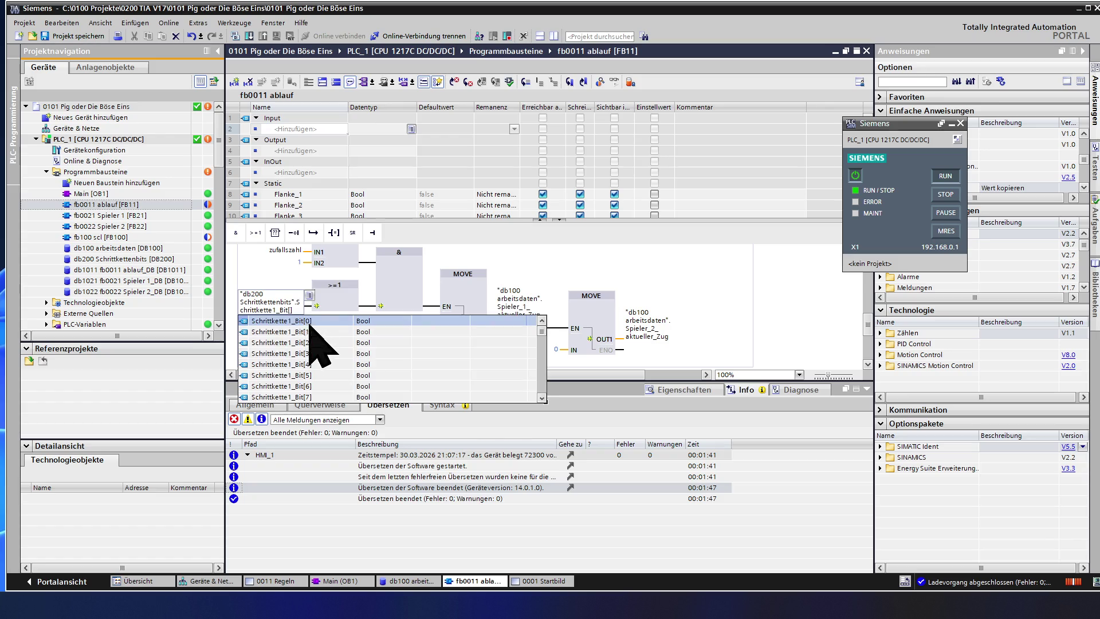
double_click(311, 331)
left_click(335, 301)
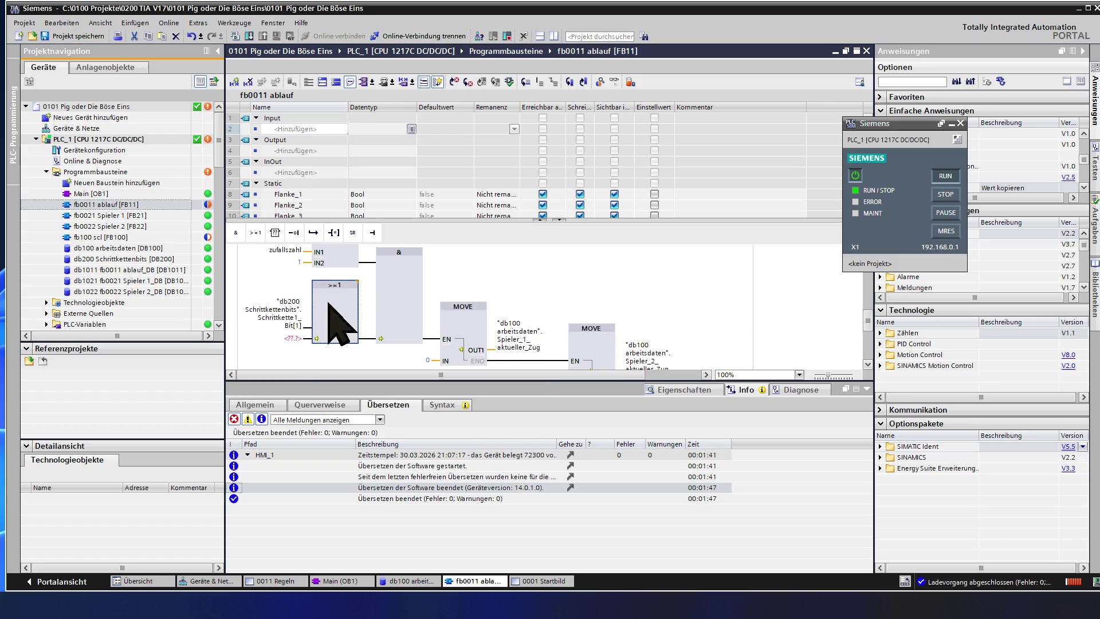
left_click(293, 325)
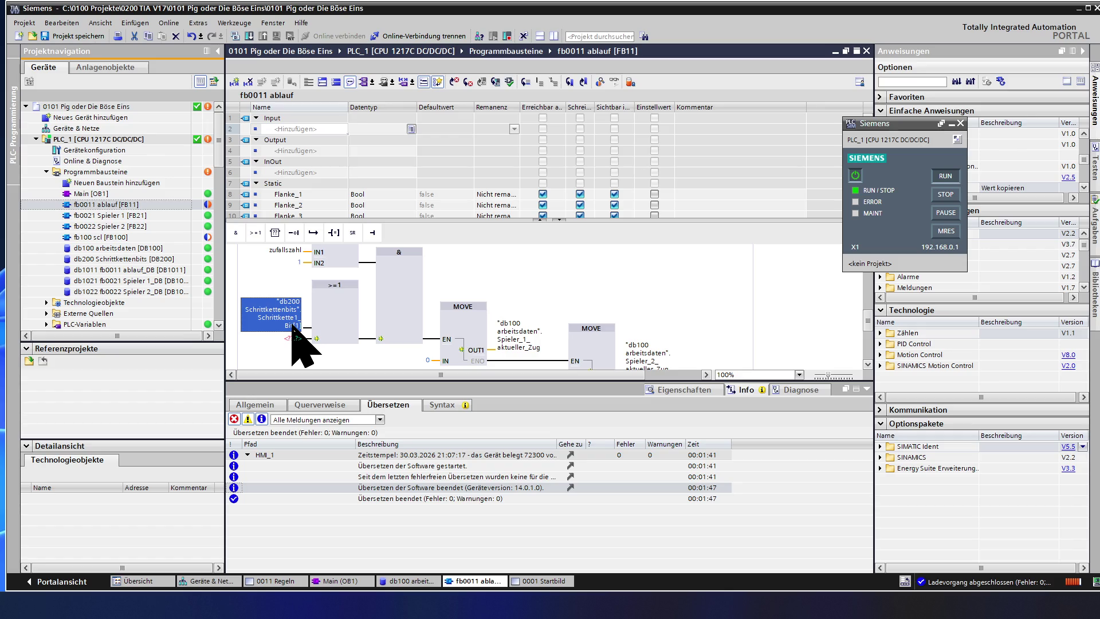
Step: Add a second OR input and make it Schrittkette2_Bit[1]
left_click(315, 338)
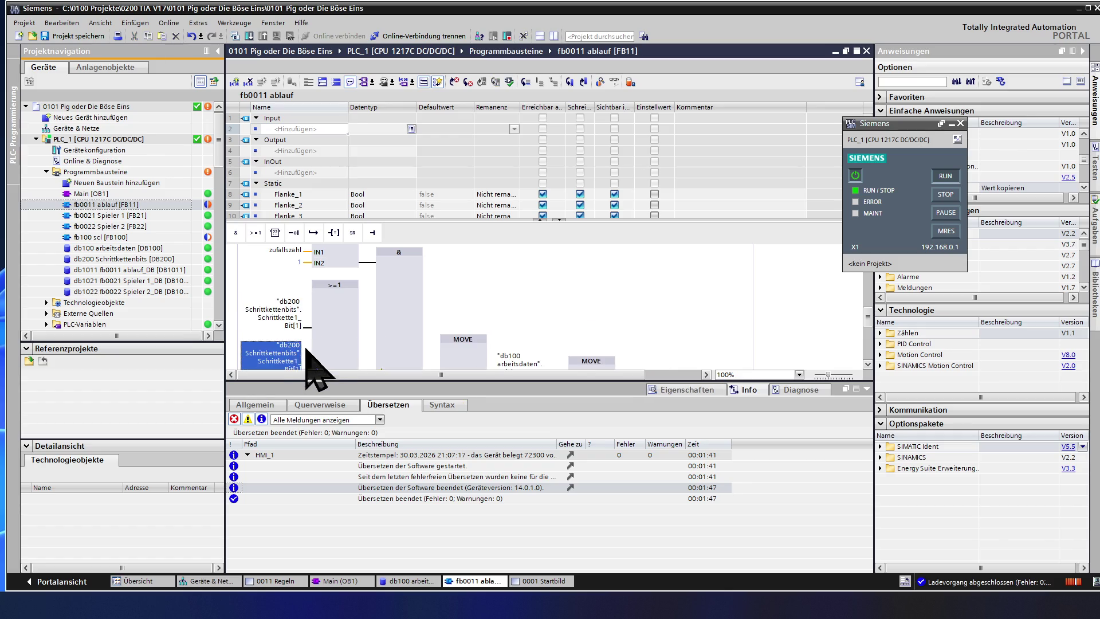
key("ctrl+v")
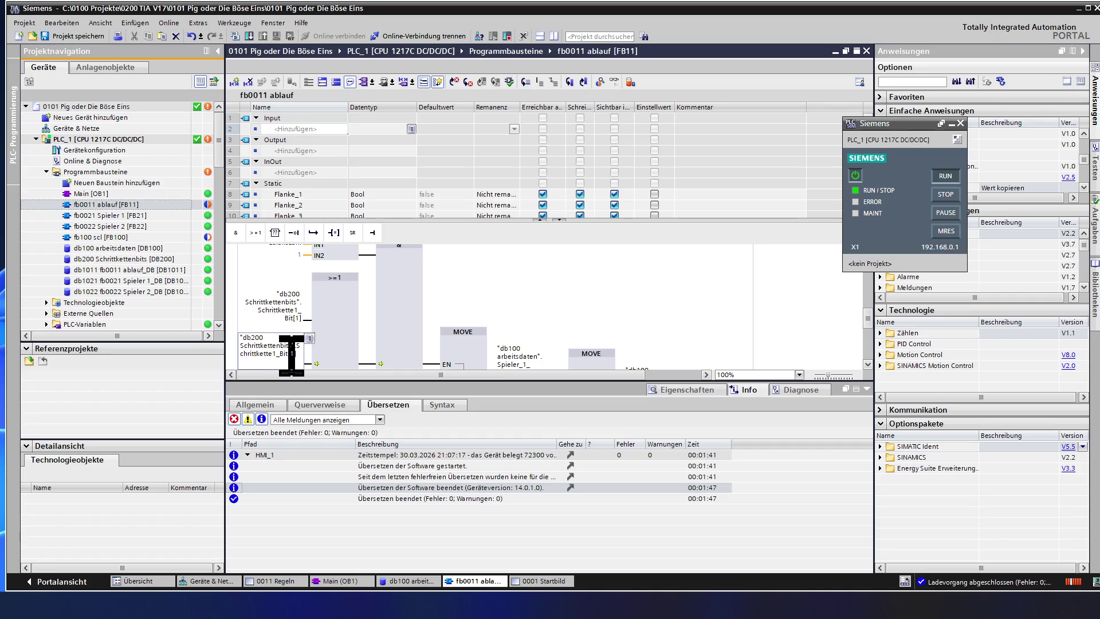
key("BackSpace")
type("2")
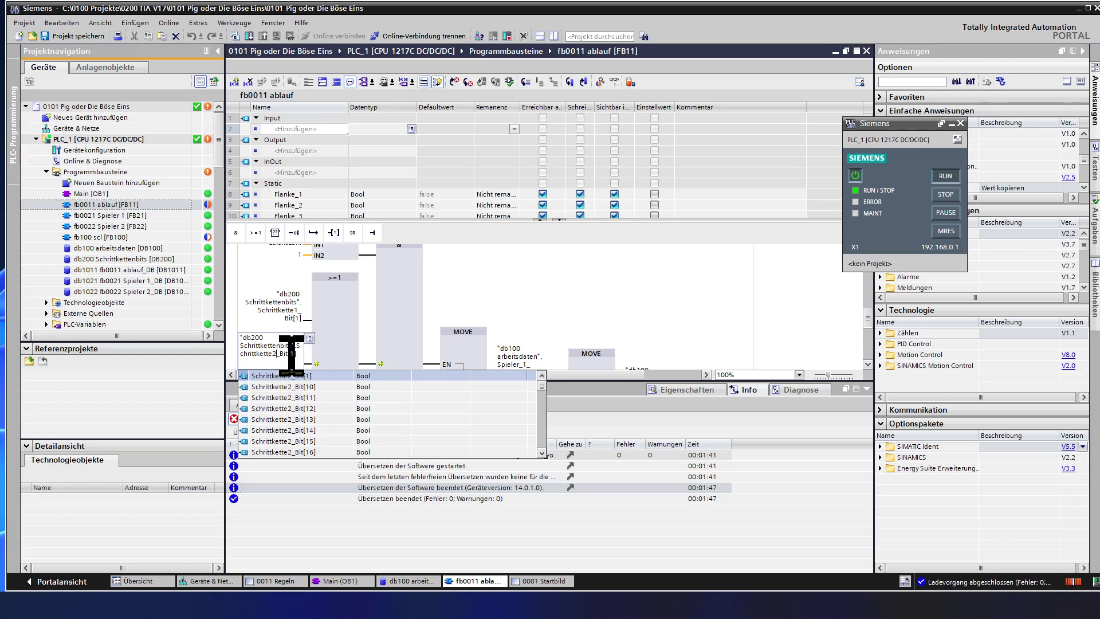
key("Return")
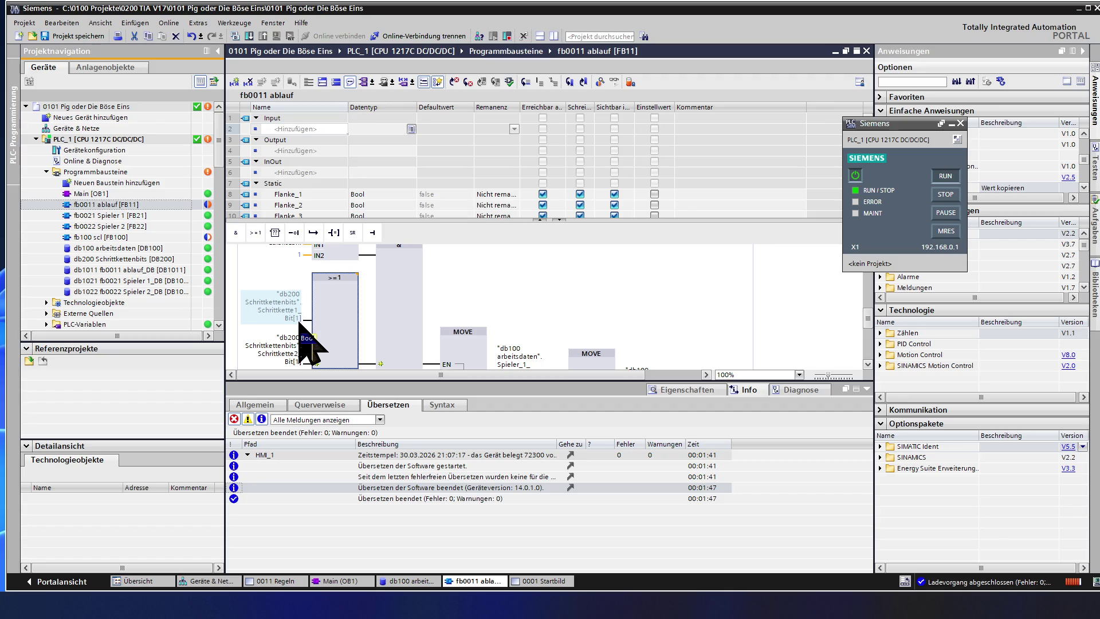
left_click(301, 363)
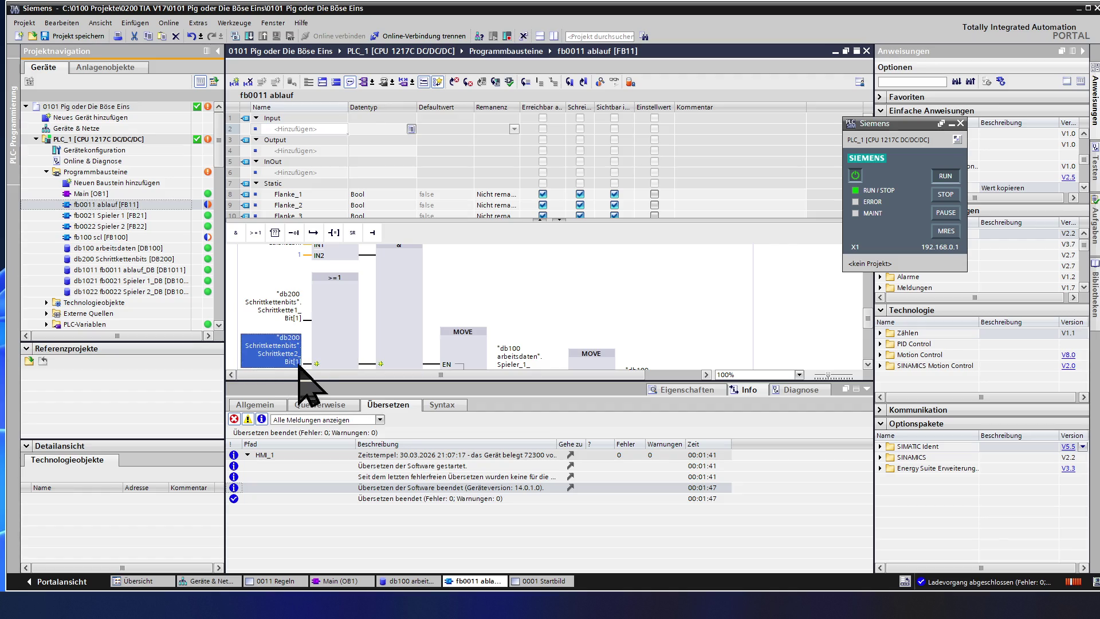
left_click(328, 362)
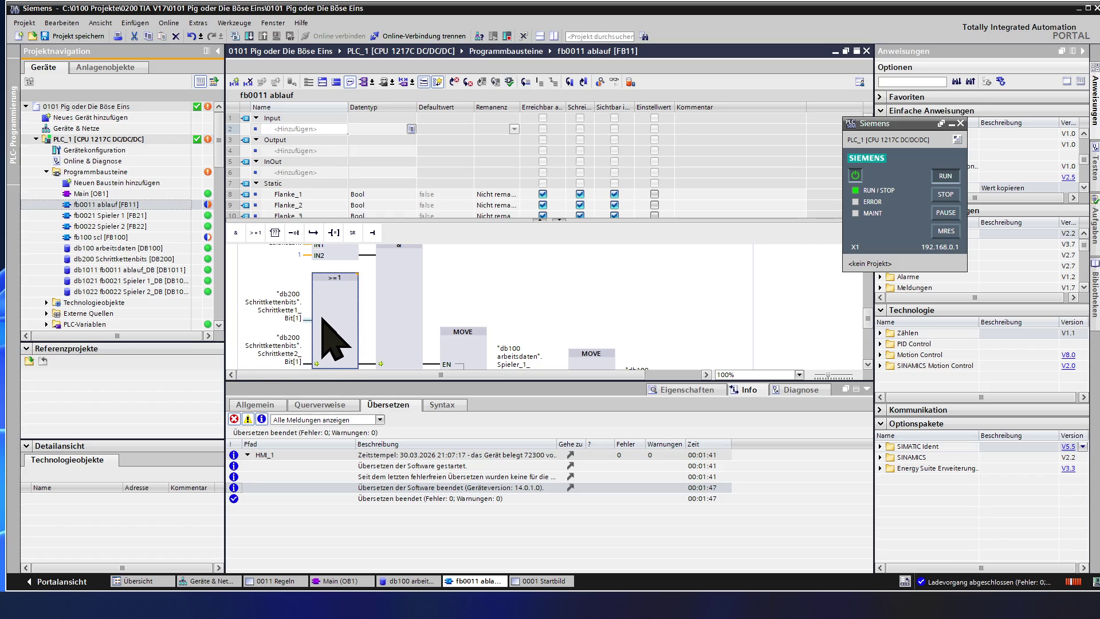
scroll(331, 340, "up", 2)
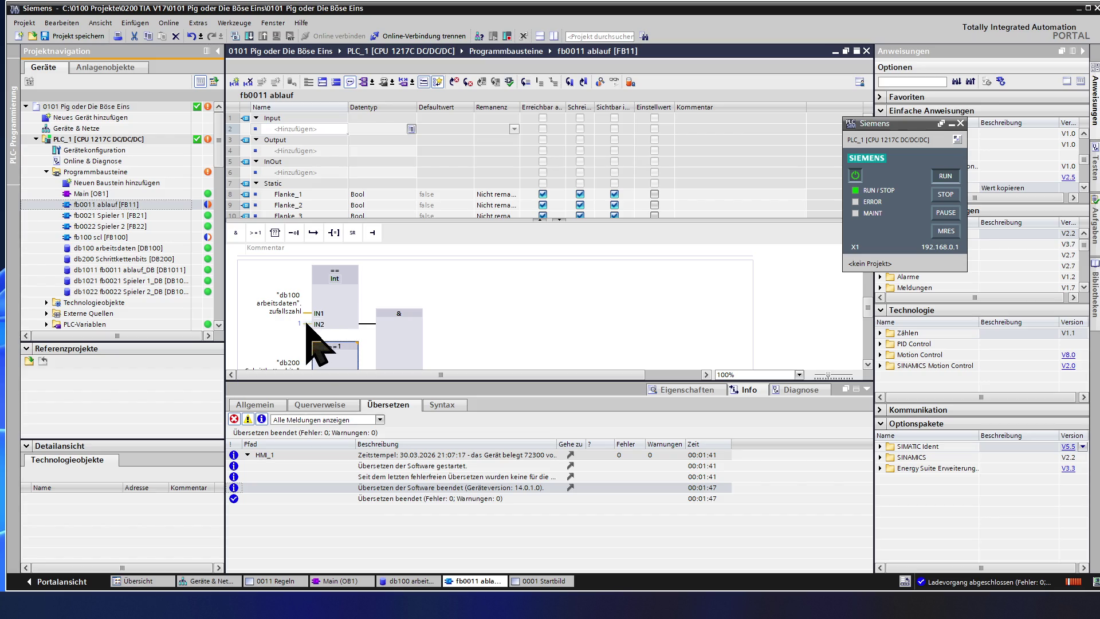
scroll(336, 355, "down", 2)
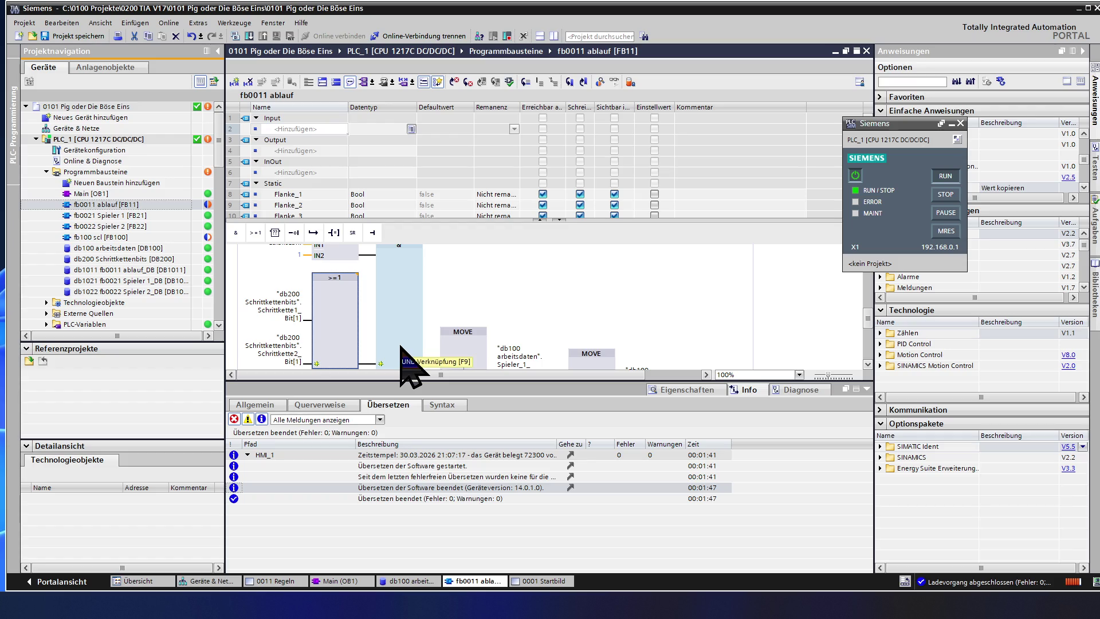
scroll(401, 351, "down", 2)
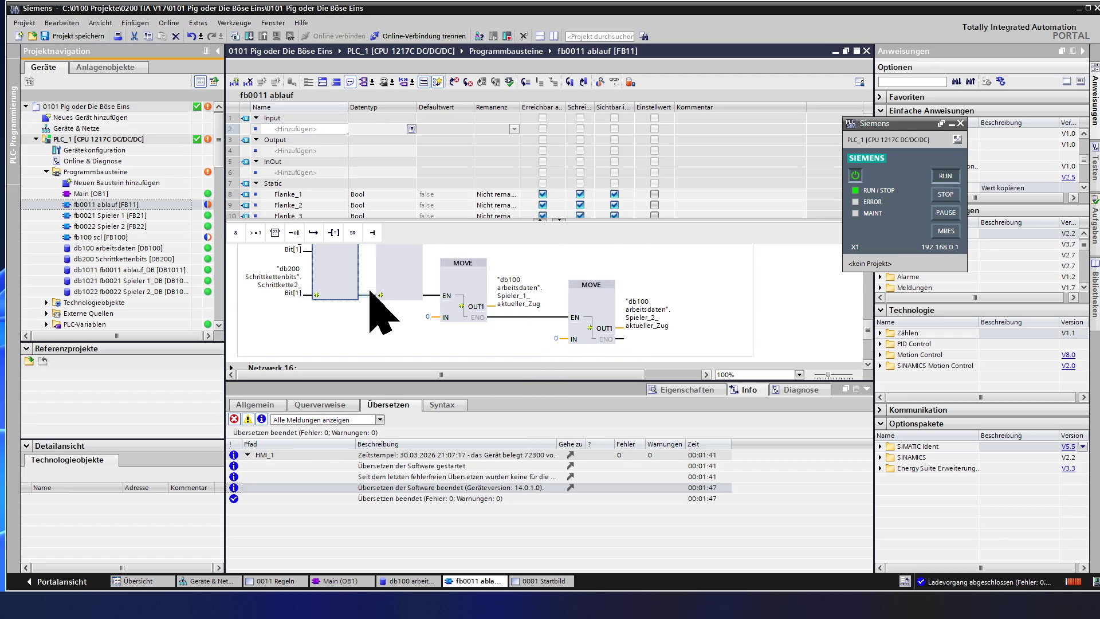
scroll(374, 306, "down", 3)
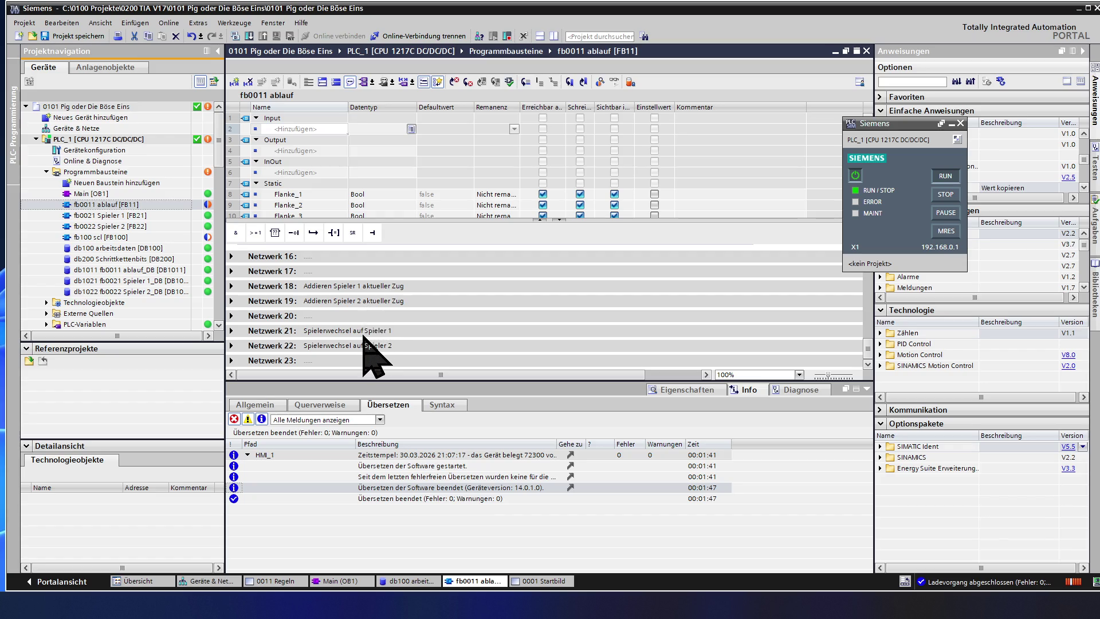
Step: Expand network 21 and inspect the input beside Spieler_2_Passen in its player-switch logic
left_click(232, 332)
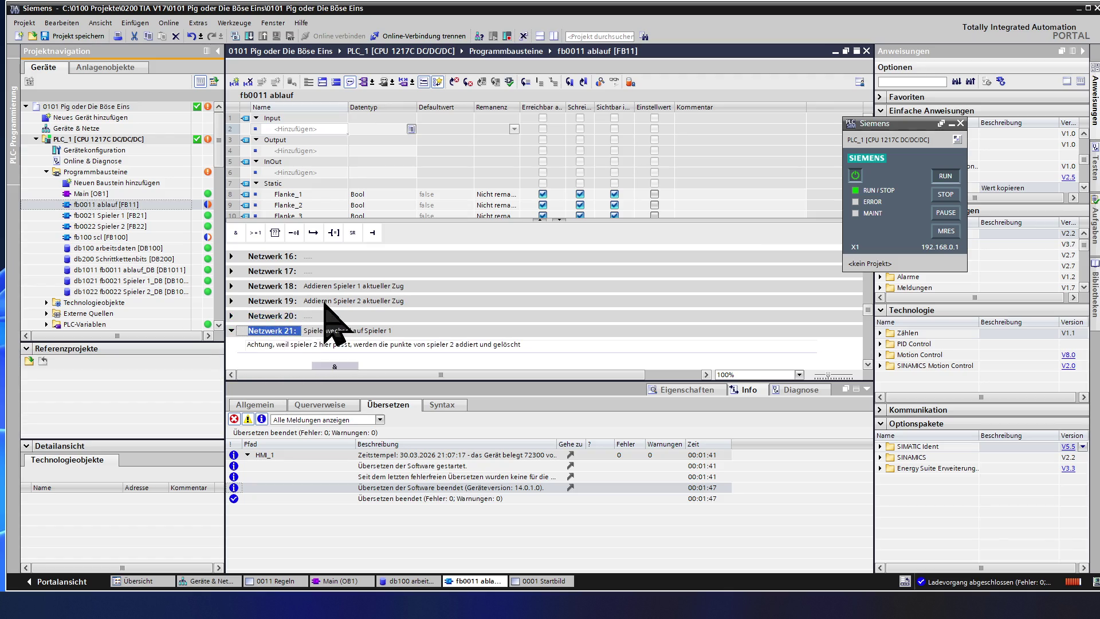
scroll(340, 310, "down", 2)
scroll(353, 310, "down", 2)
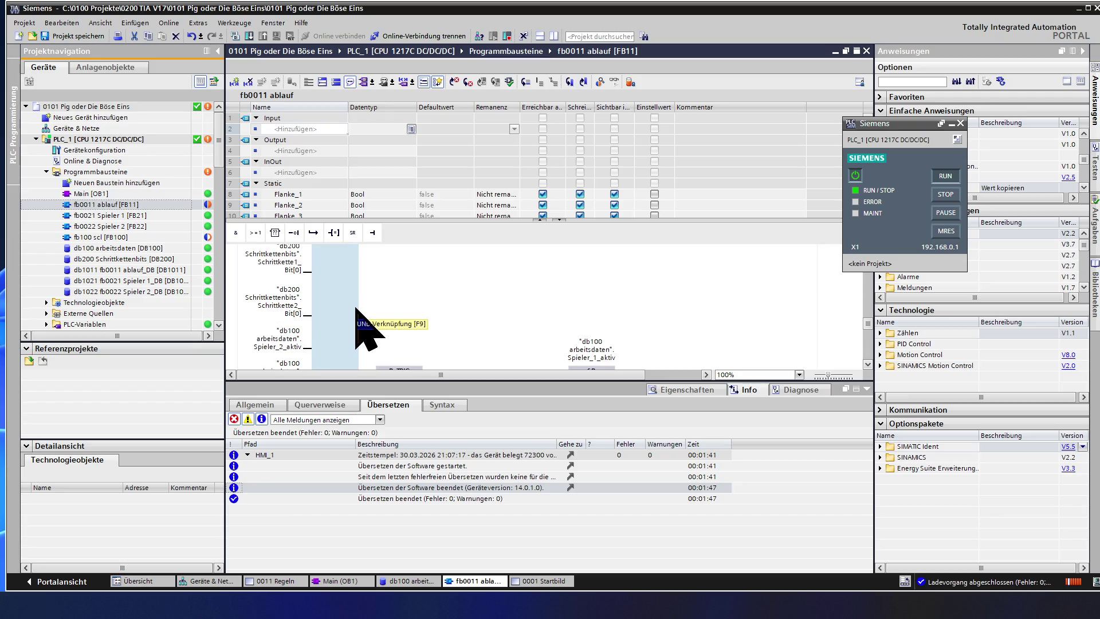
scroll(357, 310, "down", 2)
scroll(348, 302, "up", 2)
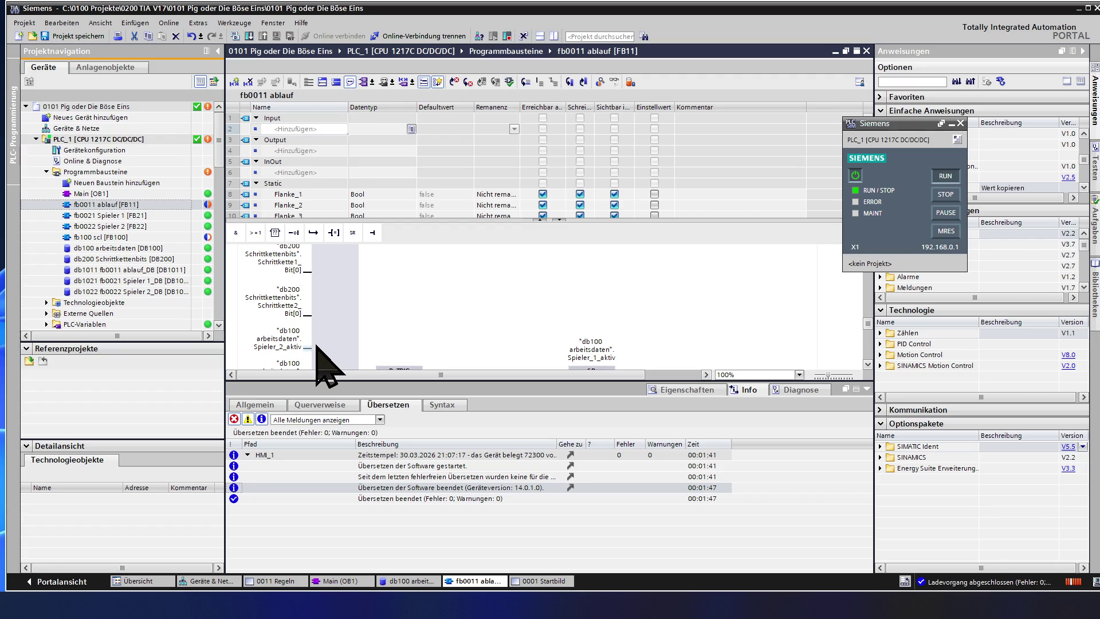
scroll(317, 348, "down", 2)
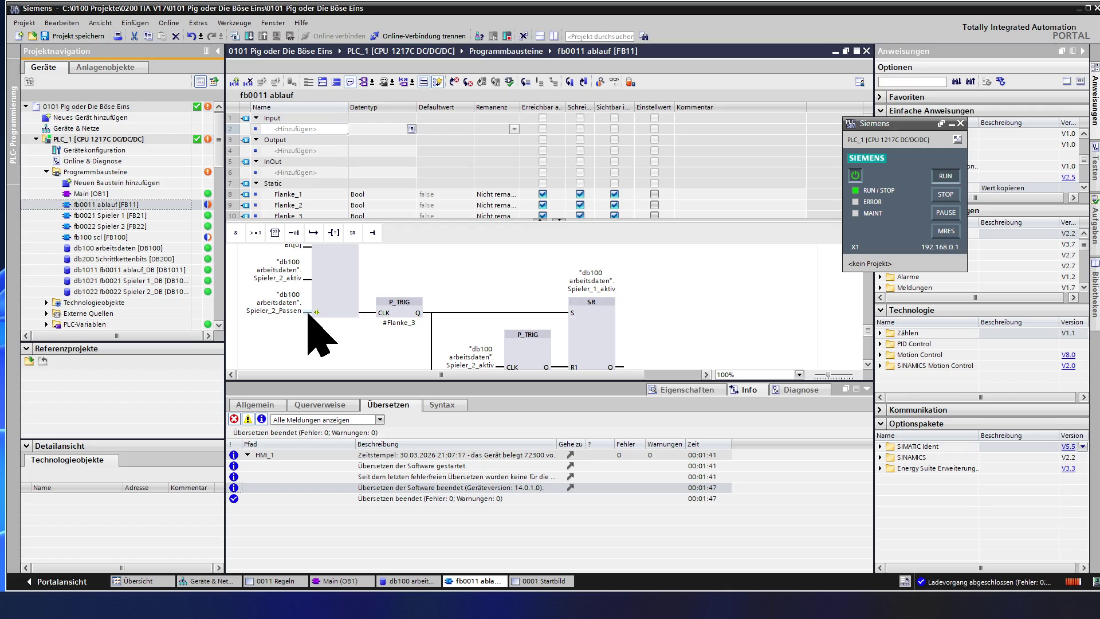
left_click(308, 312)
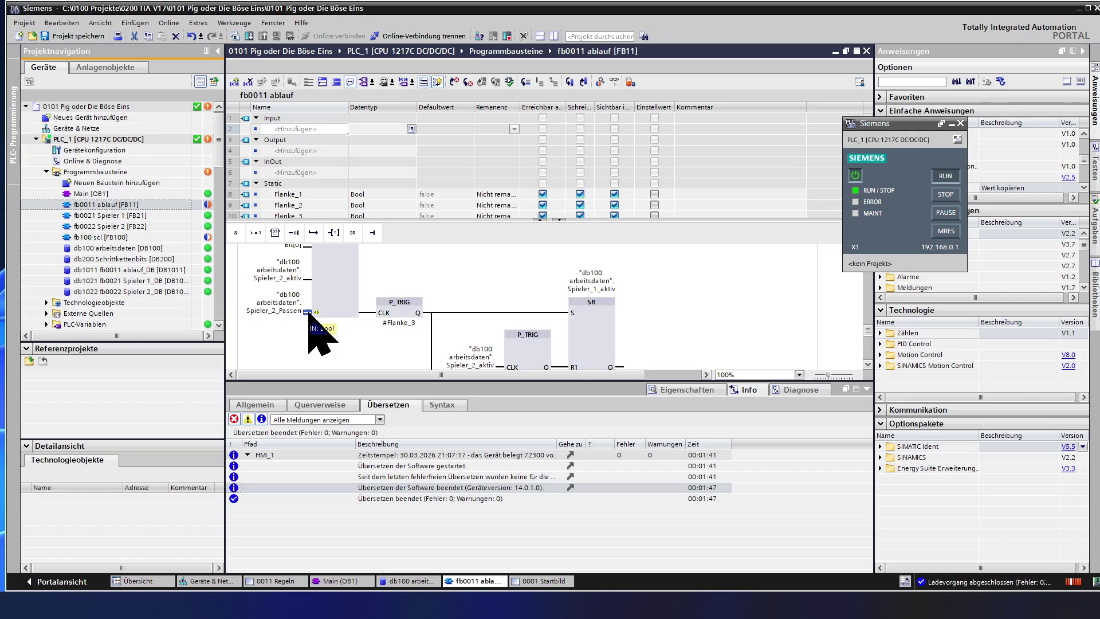
scroll(340, 342, "up", 3)
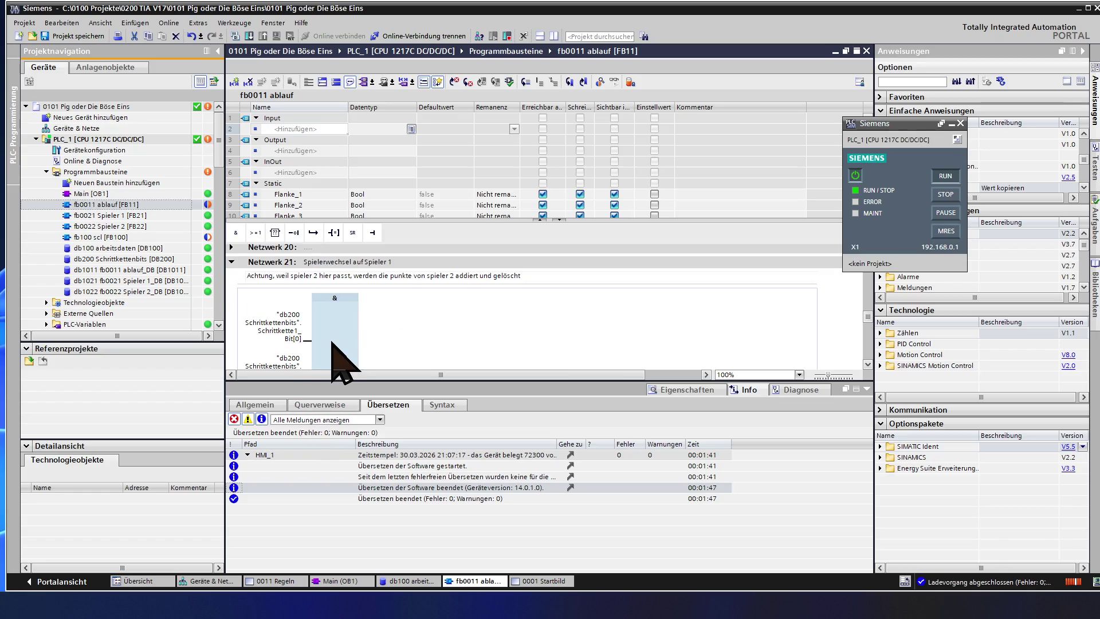
scroll(333, 341, "down", 2)
scroll(333, 341, "down", 2)
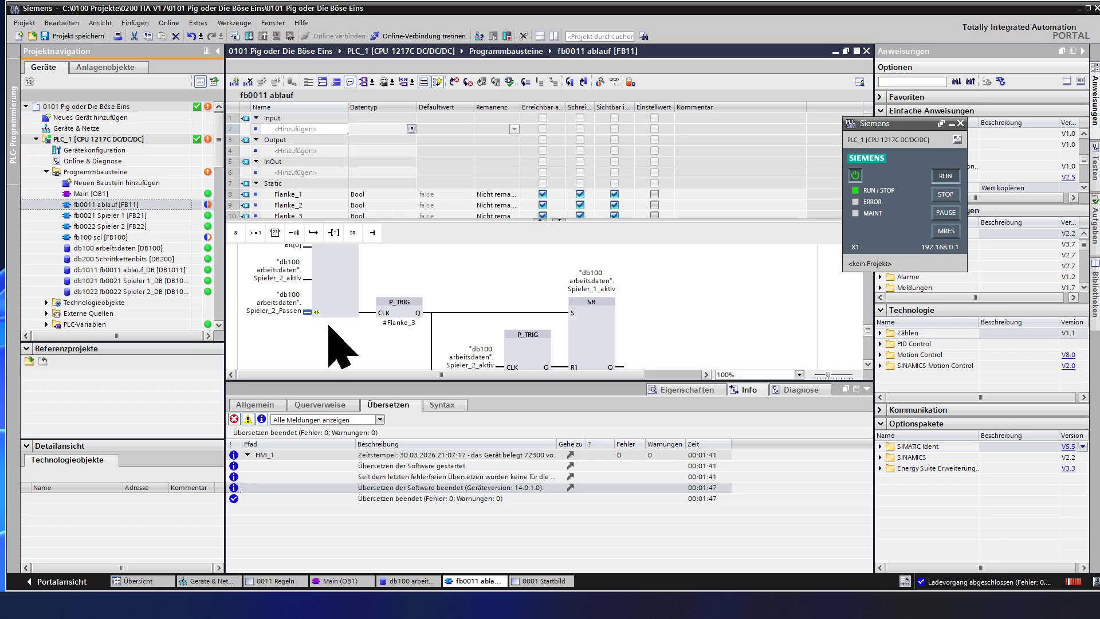
scroll(340, 349, "up", 2)
scroll(340, 348, "up", 2)
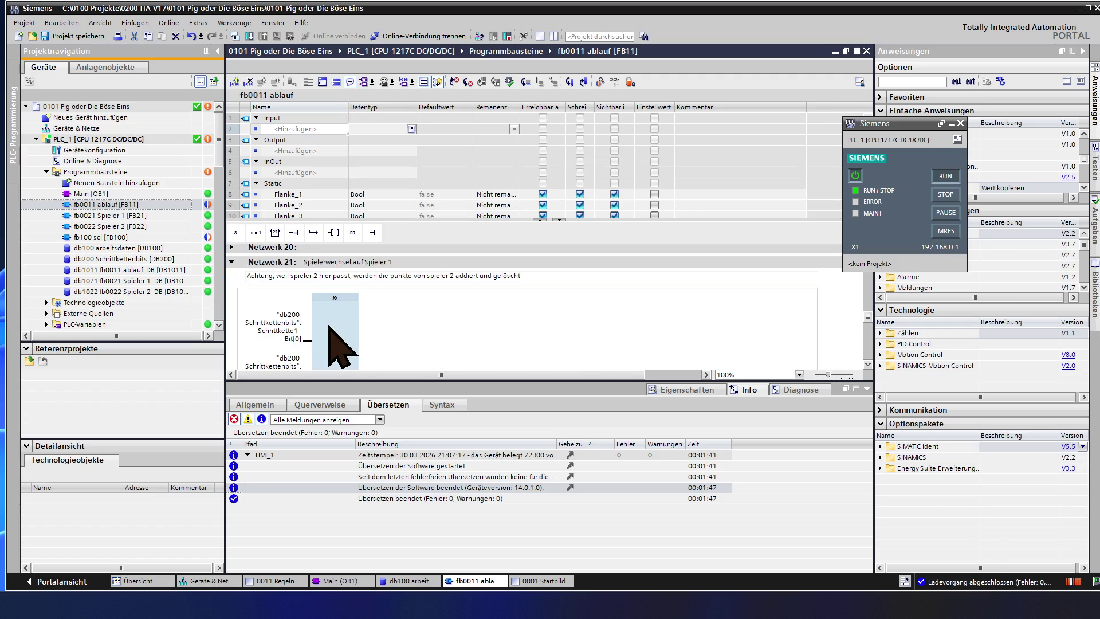
scroll(339, 348, "up", 2)
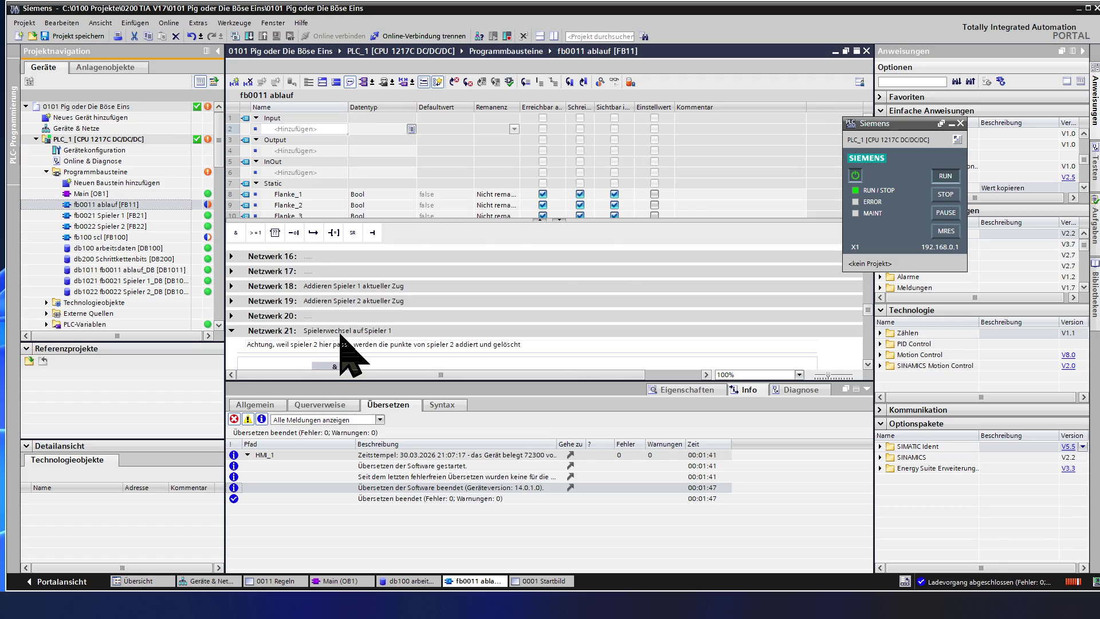
scroll(340, 348, "up", 2)
scroll(343, 350, "up", 2)
scroll(348, 353, "up", 2)
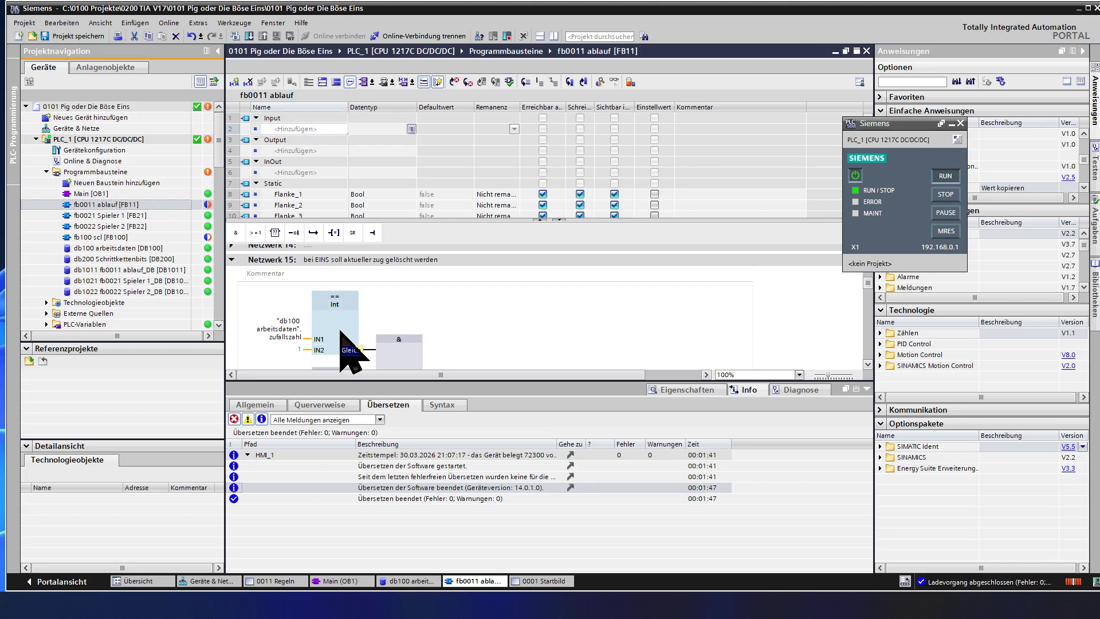
scroll(336, 318, "down", 2)
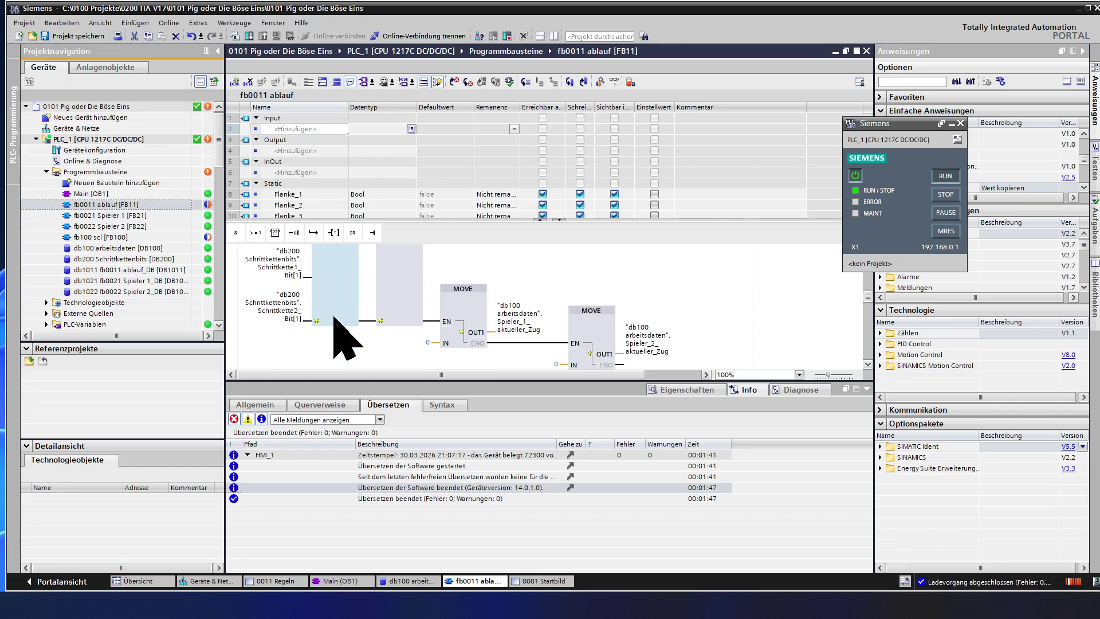
scroll(335, 319, "down", 3)
scroll(336, 318, "down", 3)
scroll(336, 318, "down", 2)
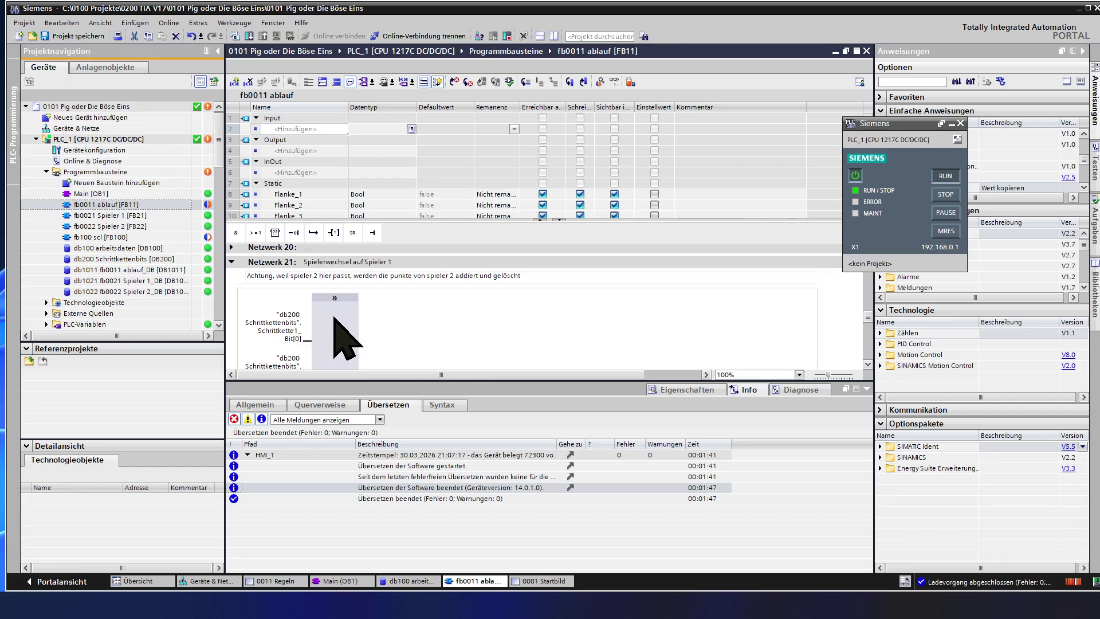
scroll(334, 318, "down", 2)
scroll(335, 319, "down", 2)
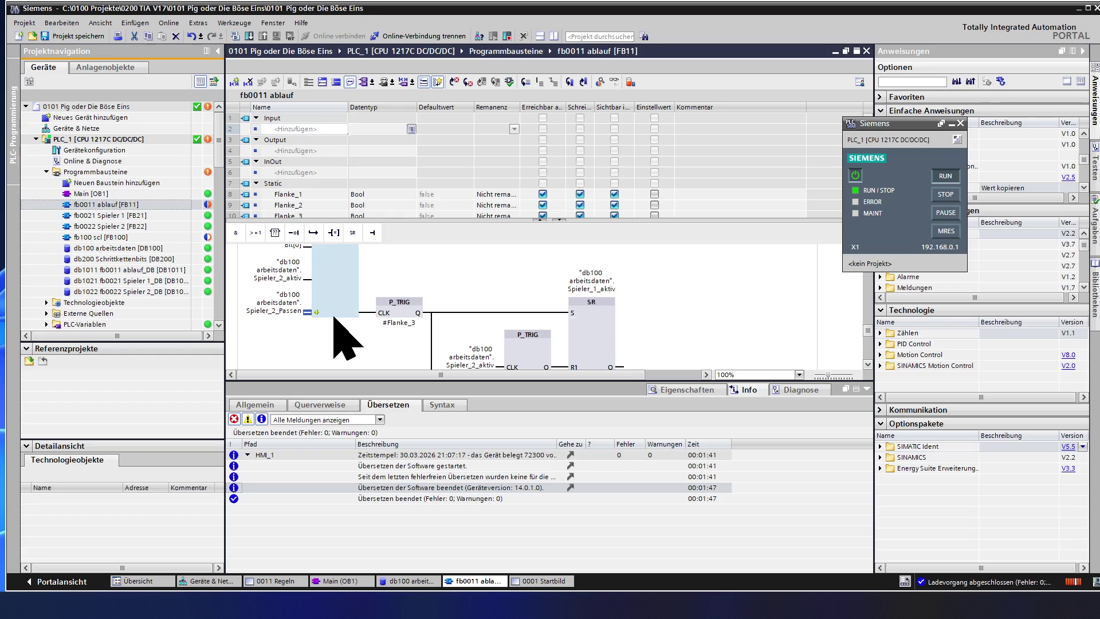
scroll(335, 318, "up", 2)
scroll(334, 318, "up", 2)
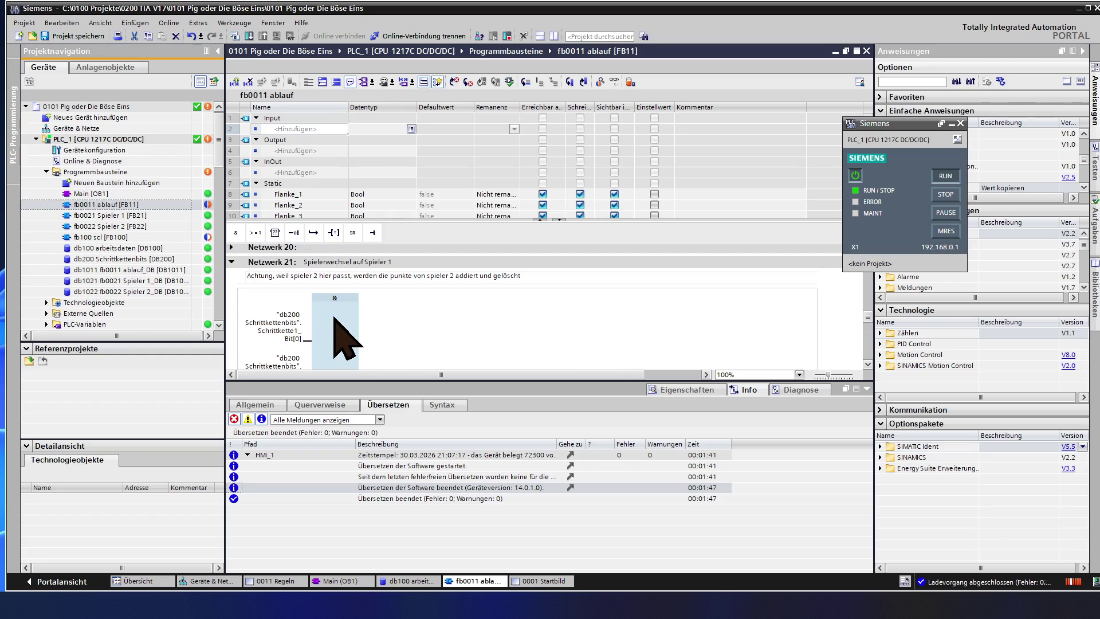
left_click(334, 348)
scroll(334, 348, "down", 2)
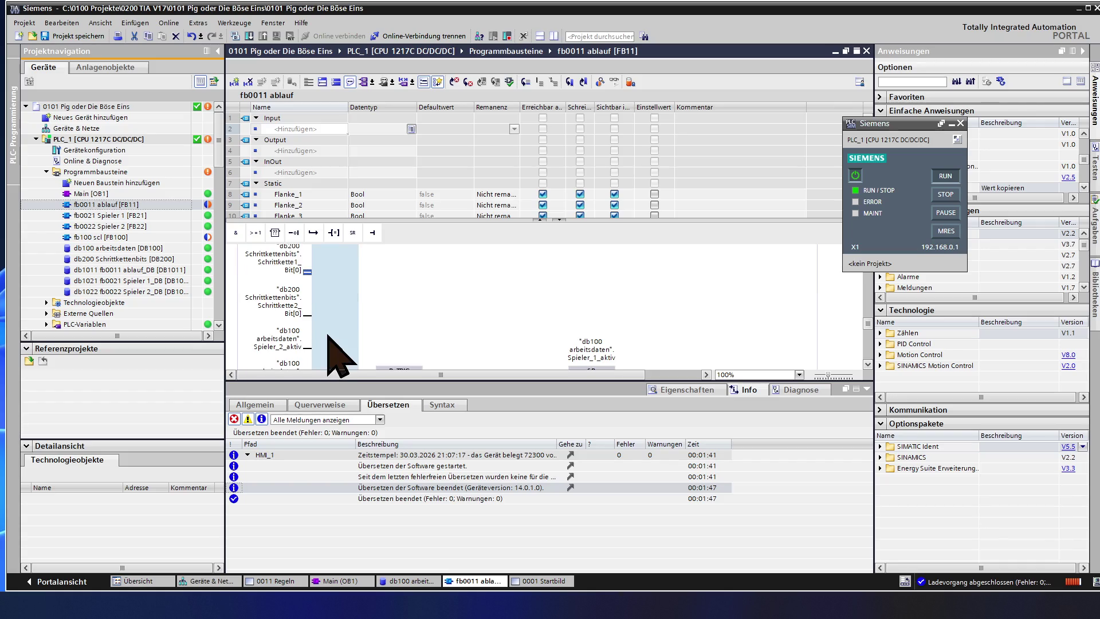
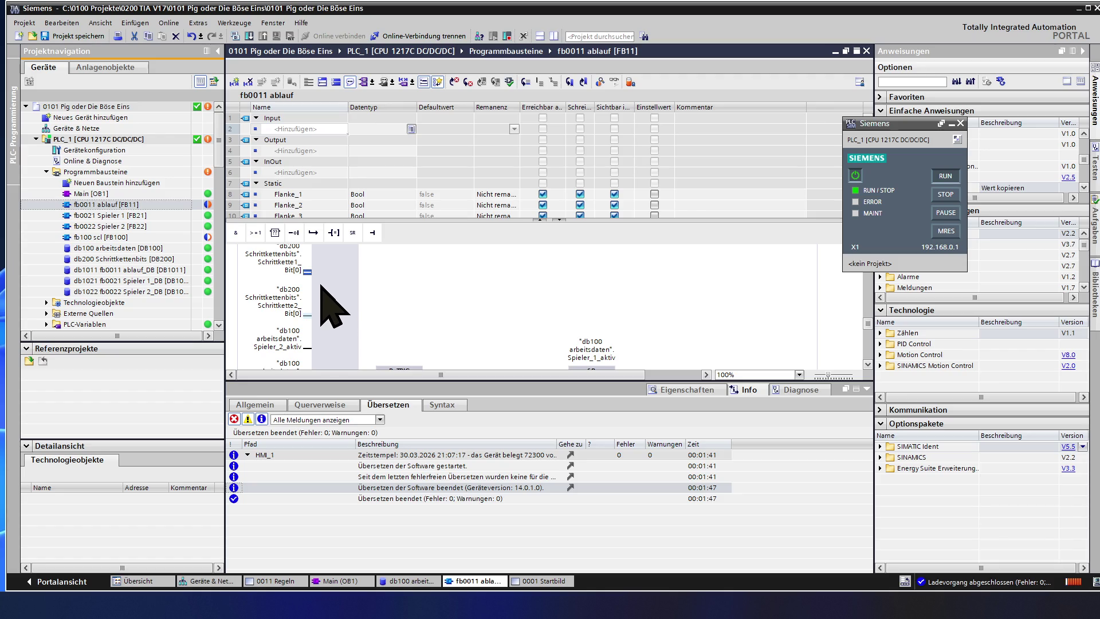
Step: Insert an OR (>=1) box into the wire feeding the #Flanke_3 edge detector
left_click(328, 313)
scroll(340, 340, "down", 2)
scroll(408, 318, "down", 2)
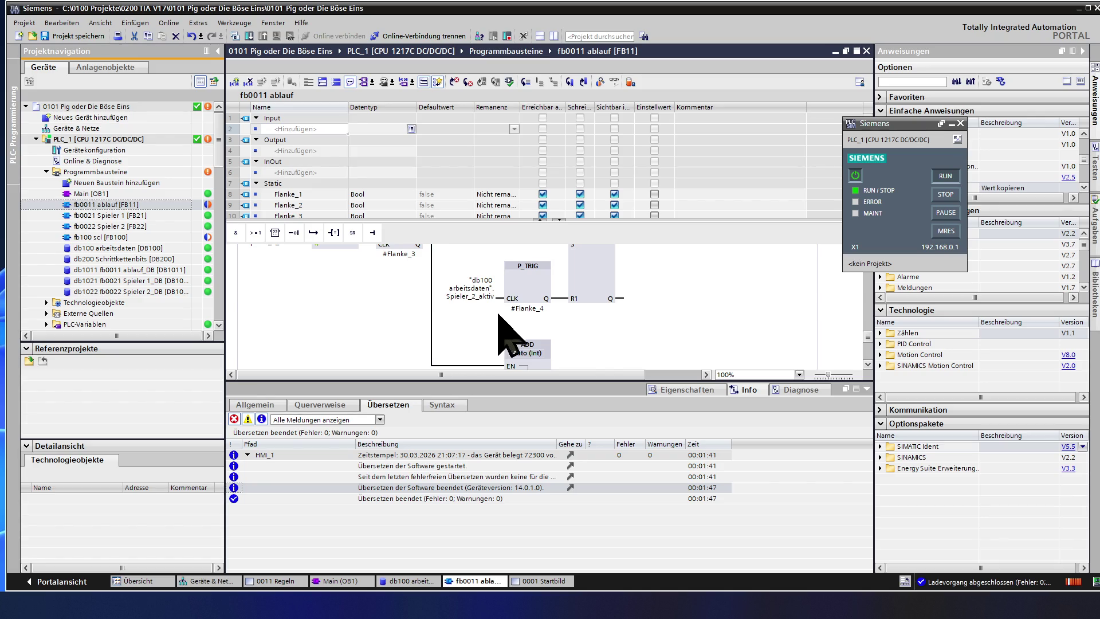
scroll(560, 317, "up", 2)
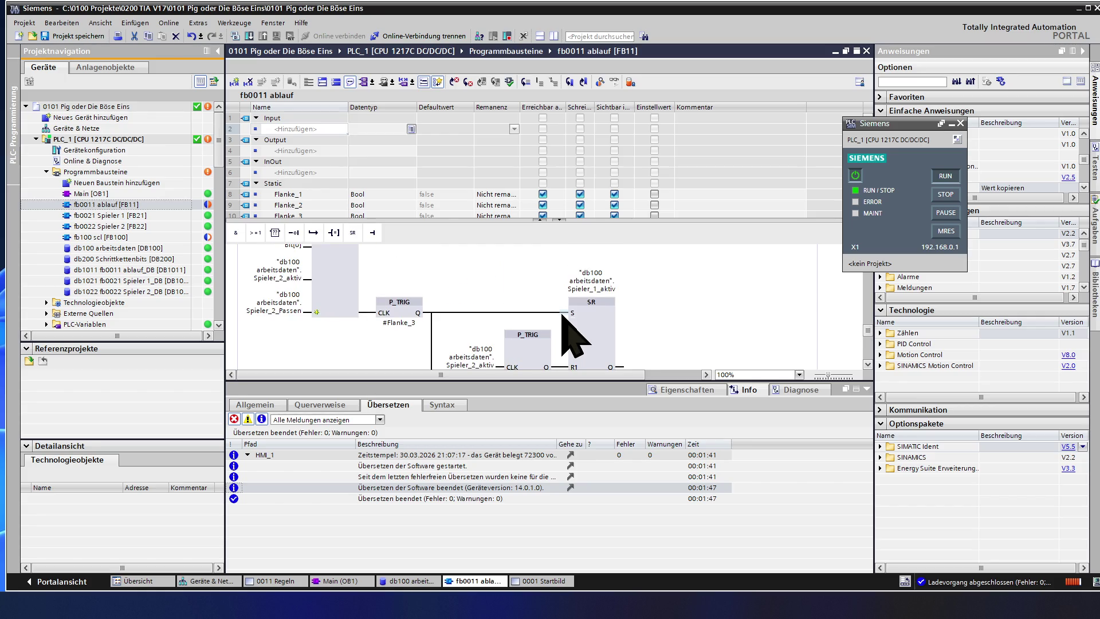
scroll(562, 315, "down", 2)
scroll(562, 315, "down", 2)
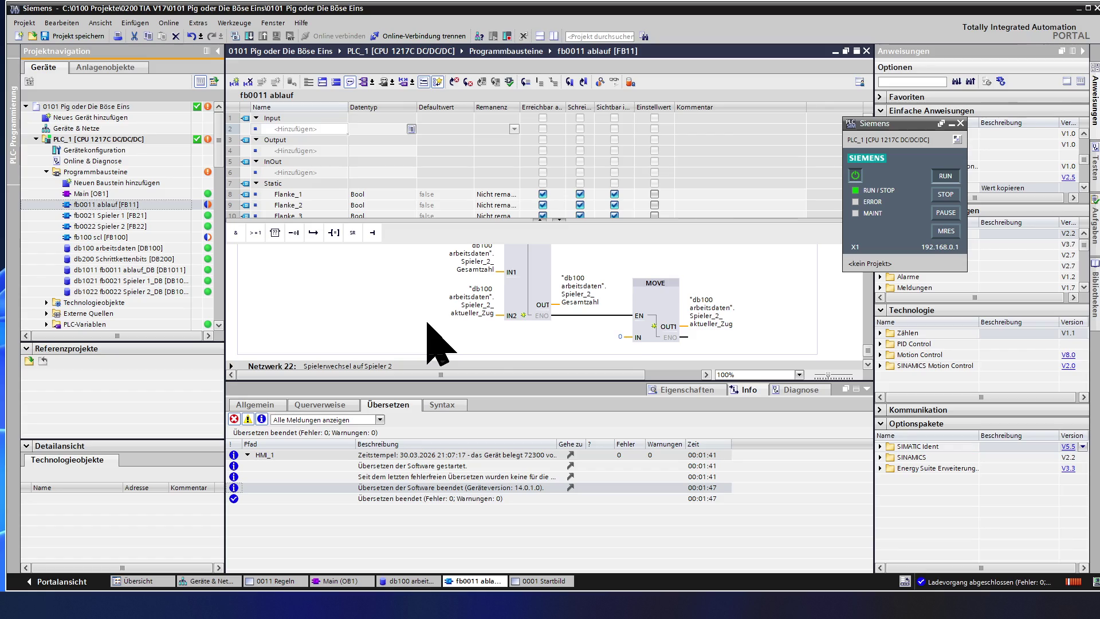
scroll(435, 344, "down", 3)
scroll(396, 339, "down", 2)
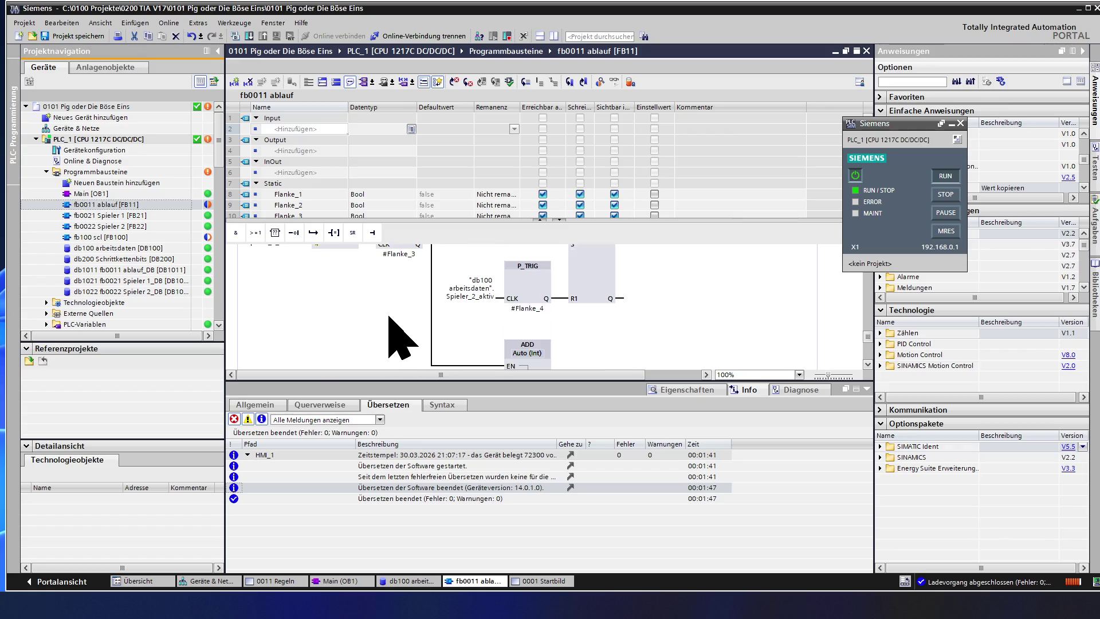
scroll(391, 319, "up", 2)
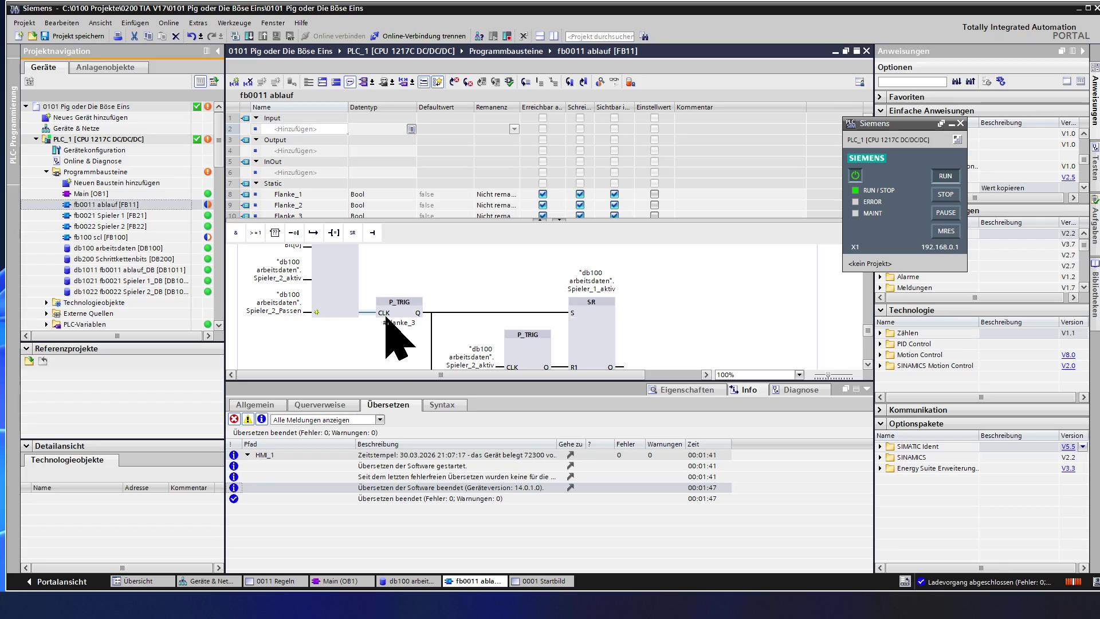
left_click(370, 313)
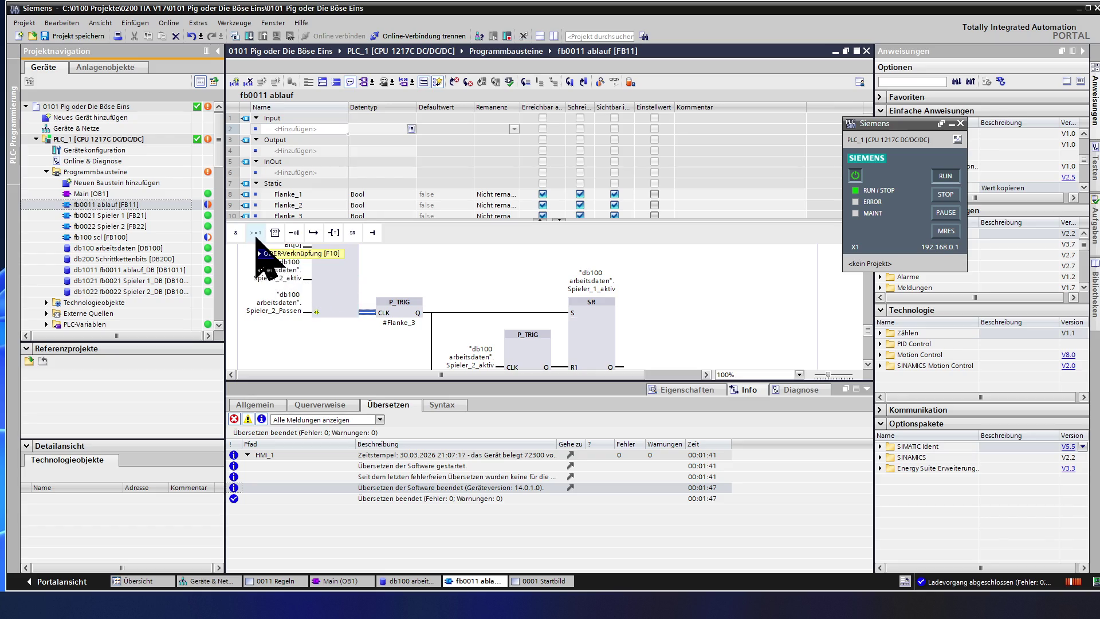
left_click(257, 251)
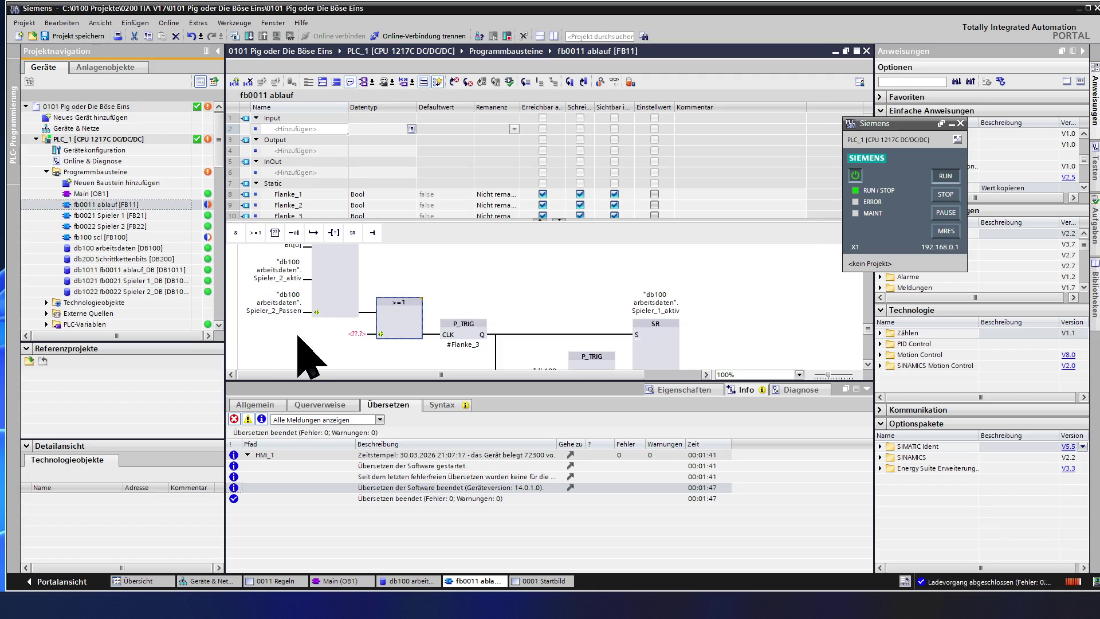
scroll(306, 352, "down", 2)
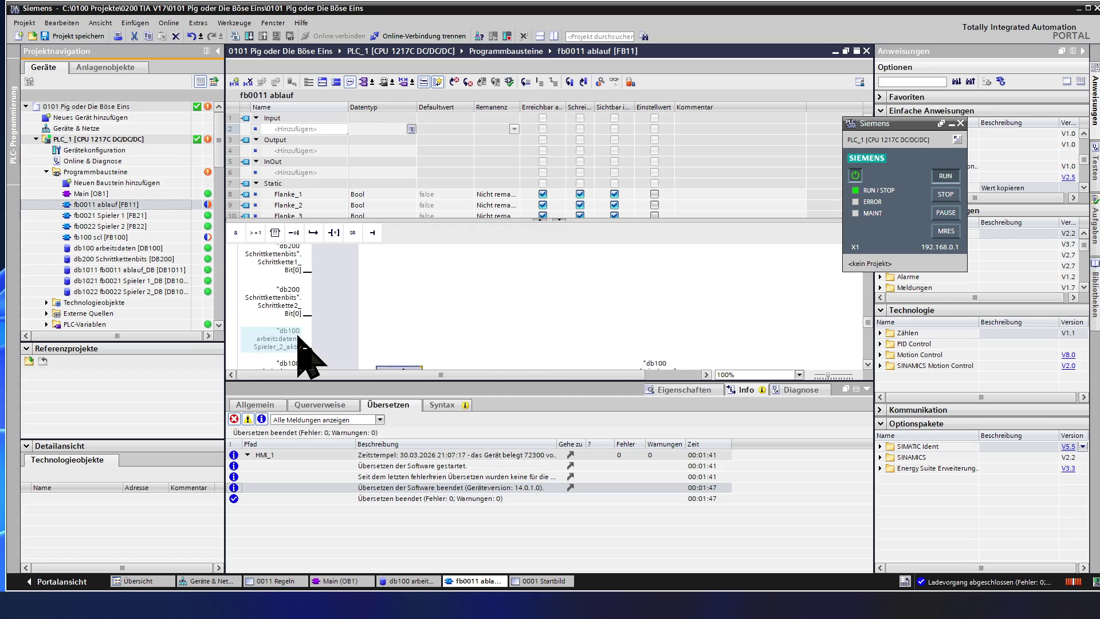
scroll(305, 353, "down", 3)
scroll(305, 353, "up", 2)
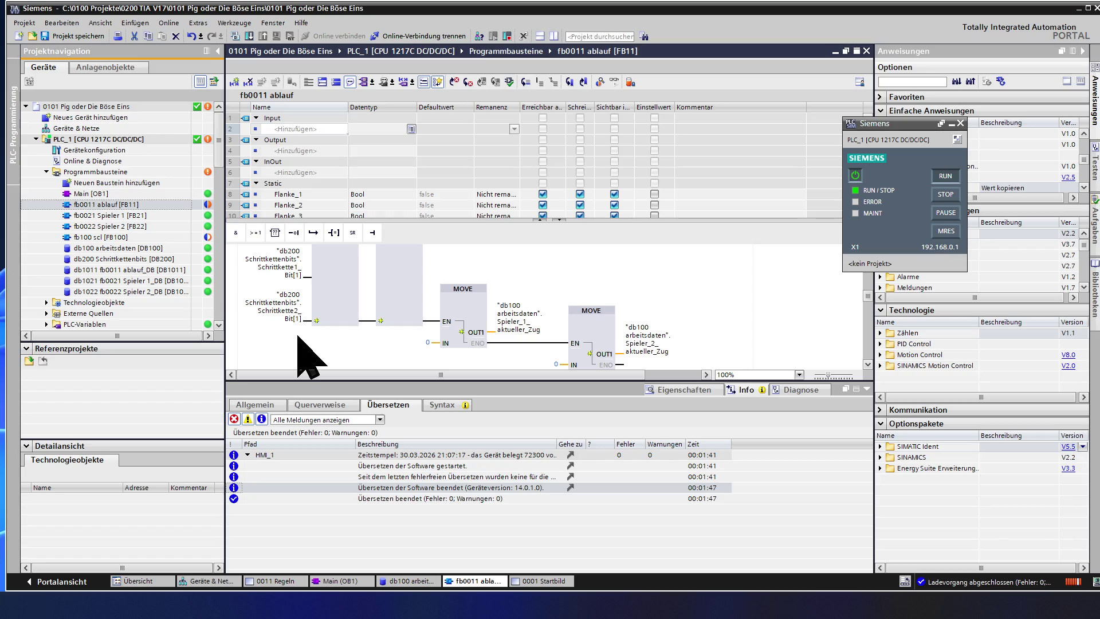
scroll(305, 352, "down", 1)
scroll(305, 352, "down", 1)
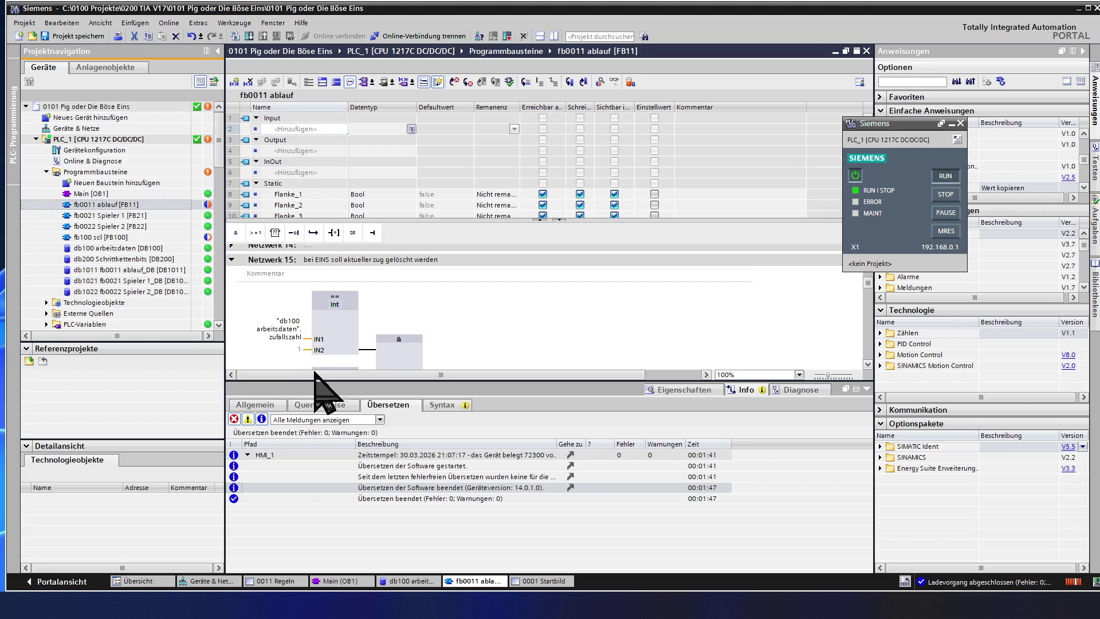
scroll(322, 375, "down", 1)
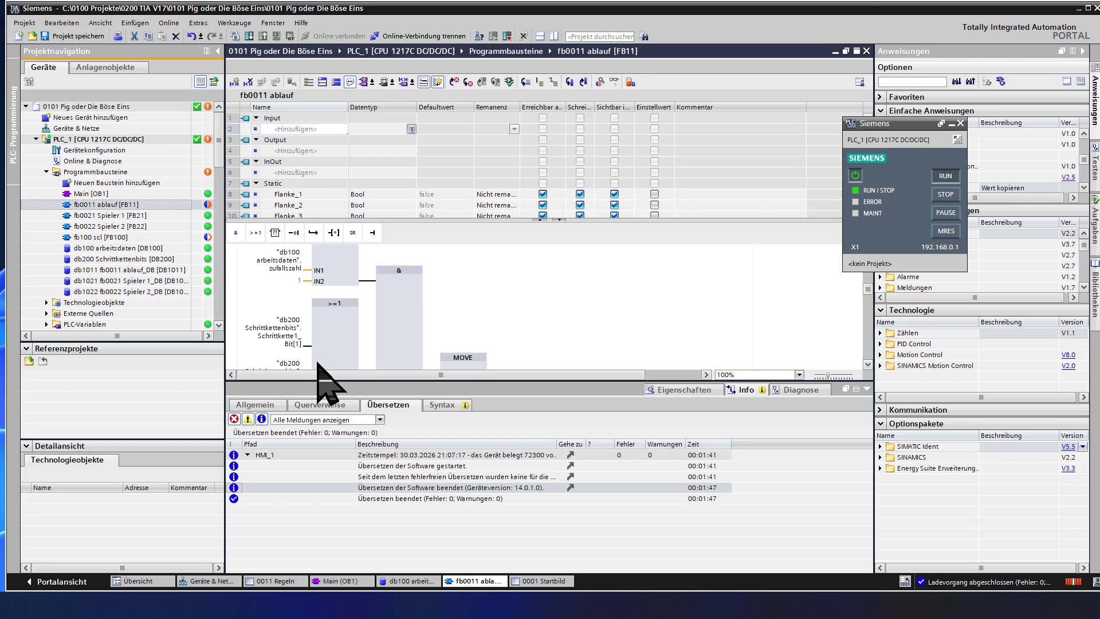
scroll(322, 379, "down", 2)
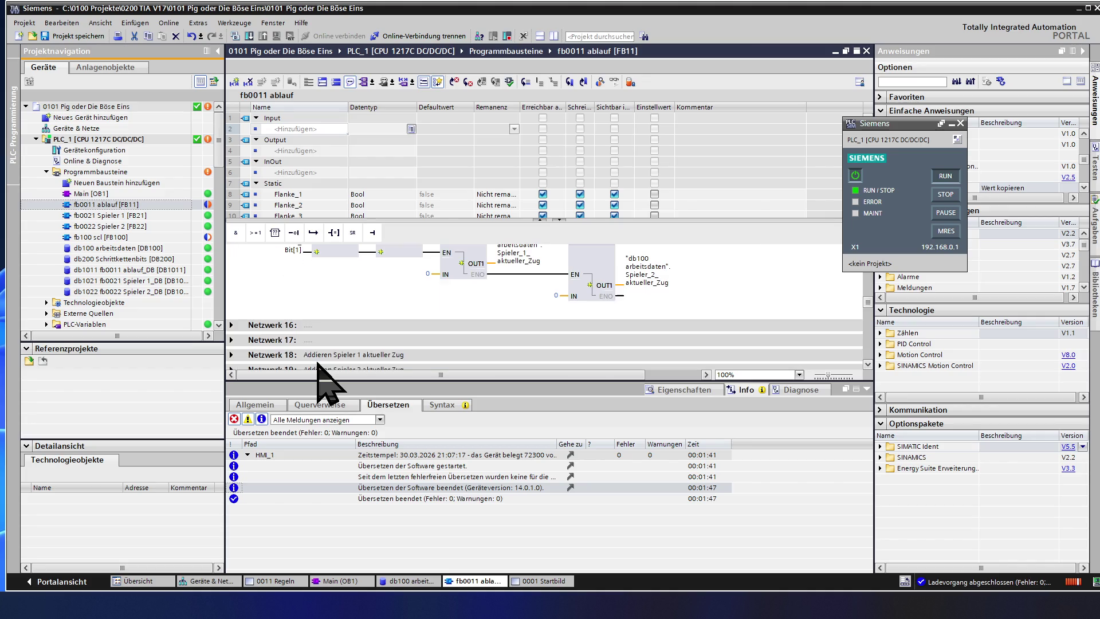
scroll(318, 365, "up", 1)
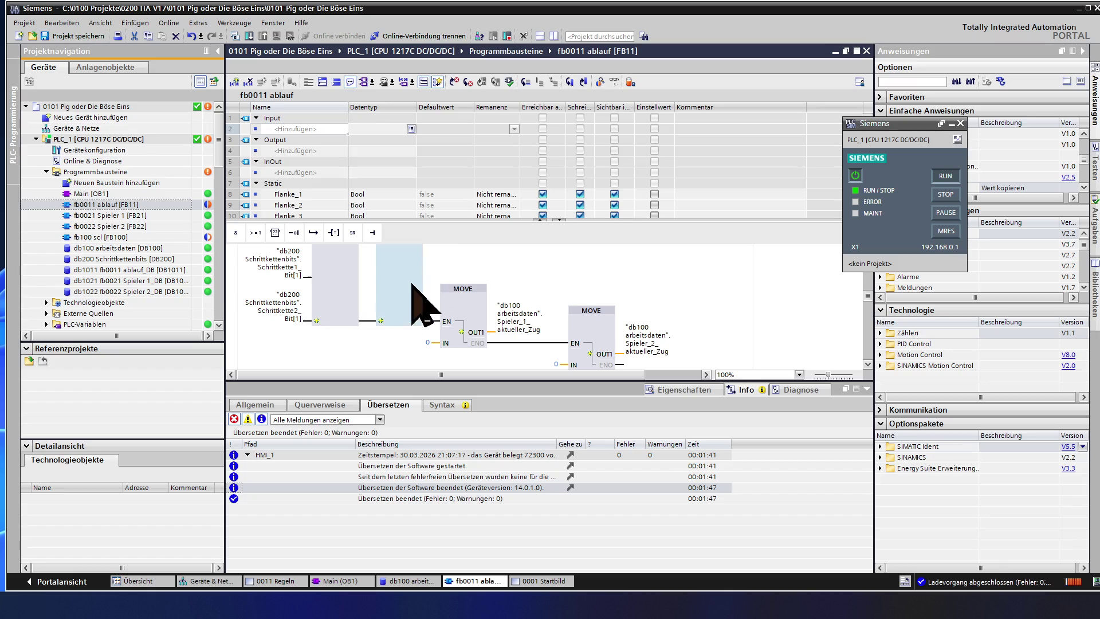
scroll(418, 290, "up", 1)
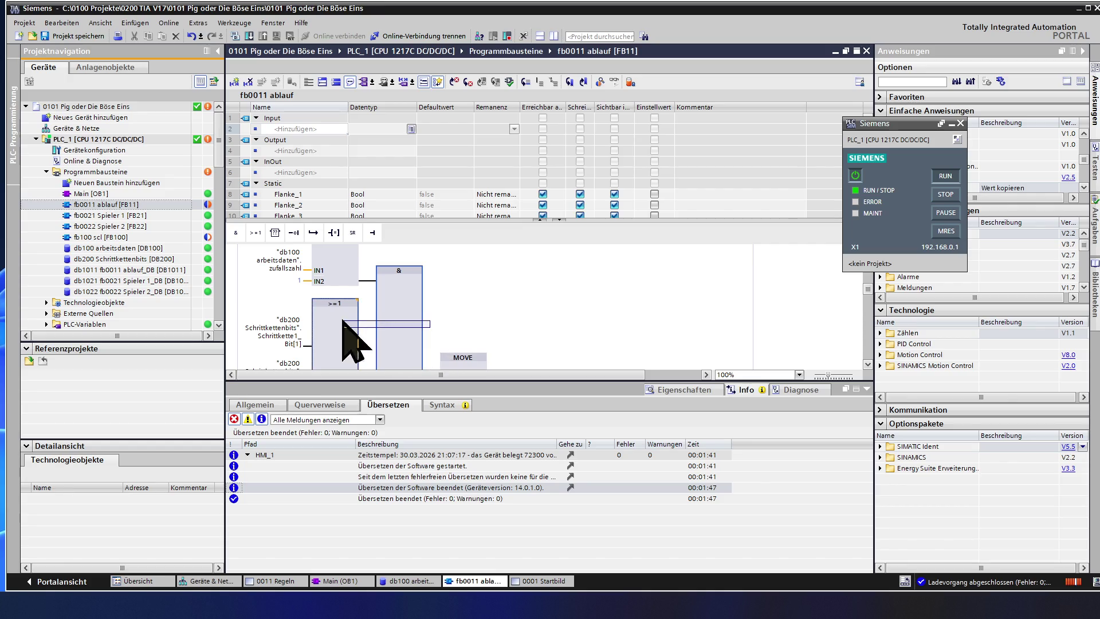
right_click(386, 274)
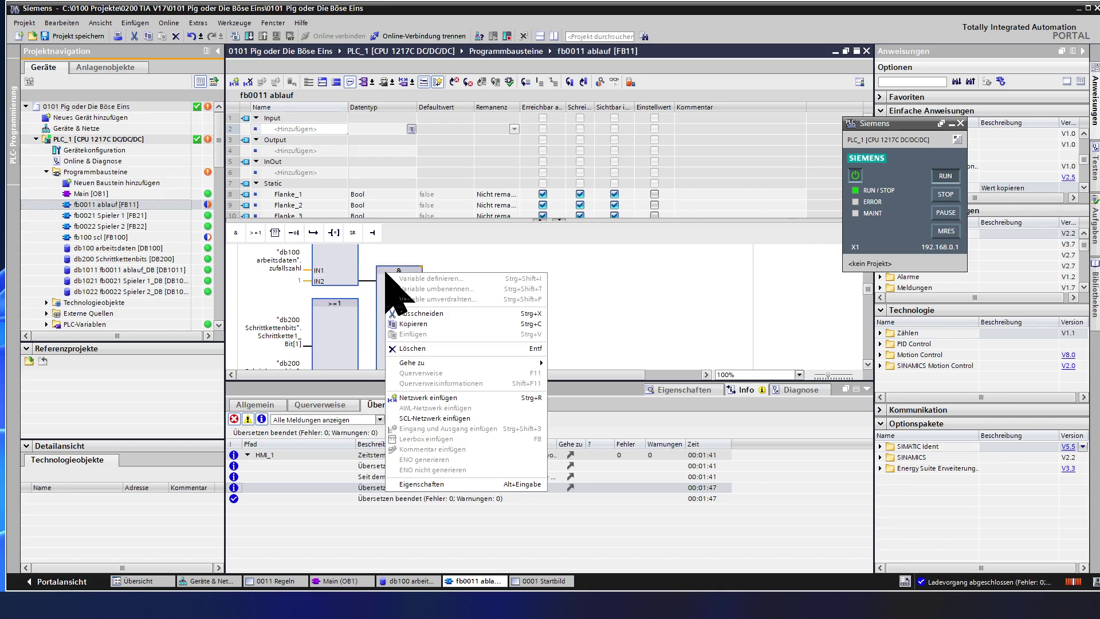
left_click(400, 325)
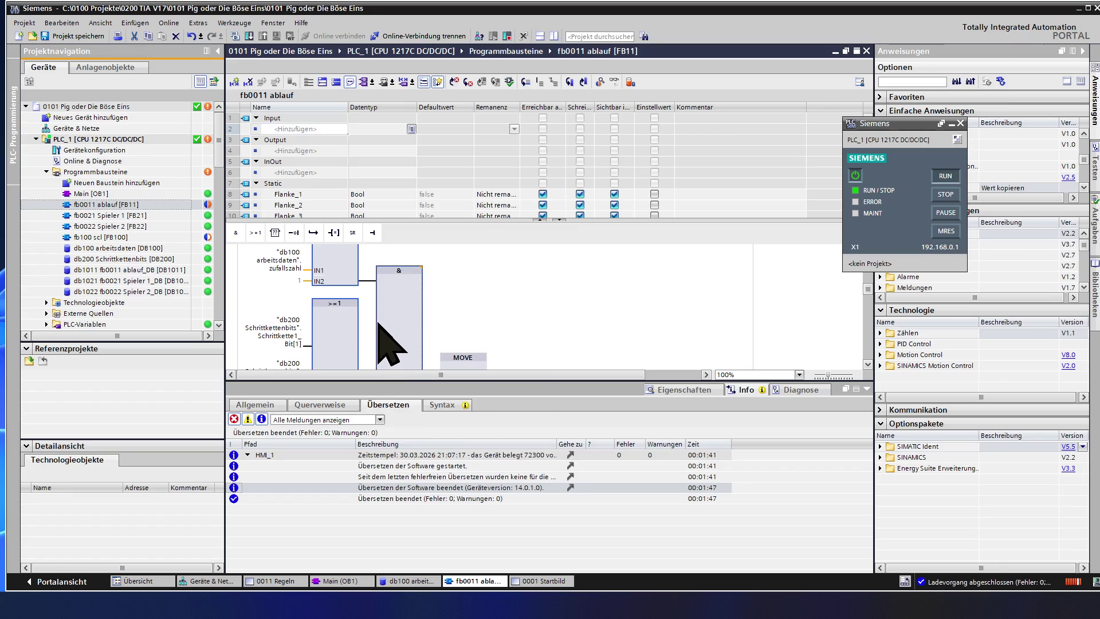
scroll(380, 327, "down", 3)
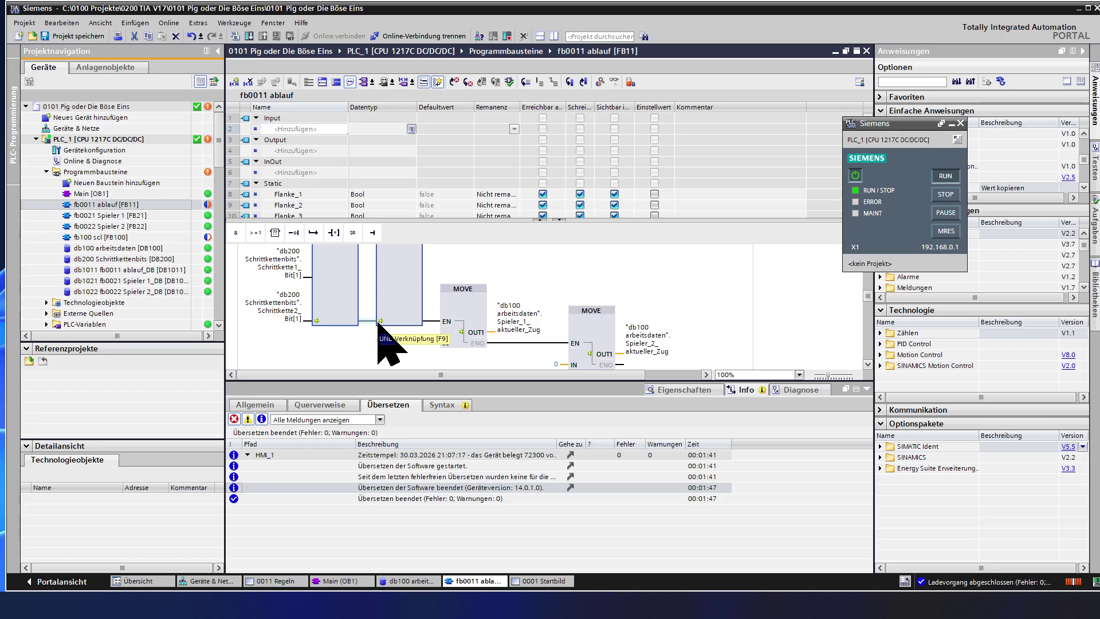
scroll(379, 328, "down", 2)
scroll(380, 327, "down", 1)
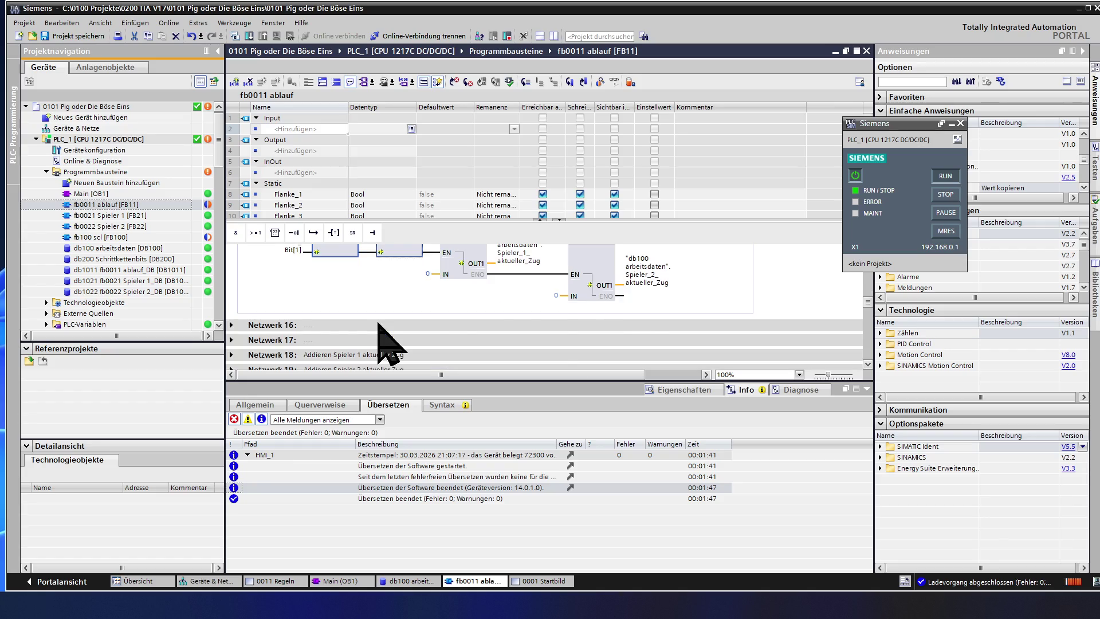
scroll(380, 327, "up", 3)
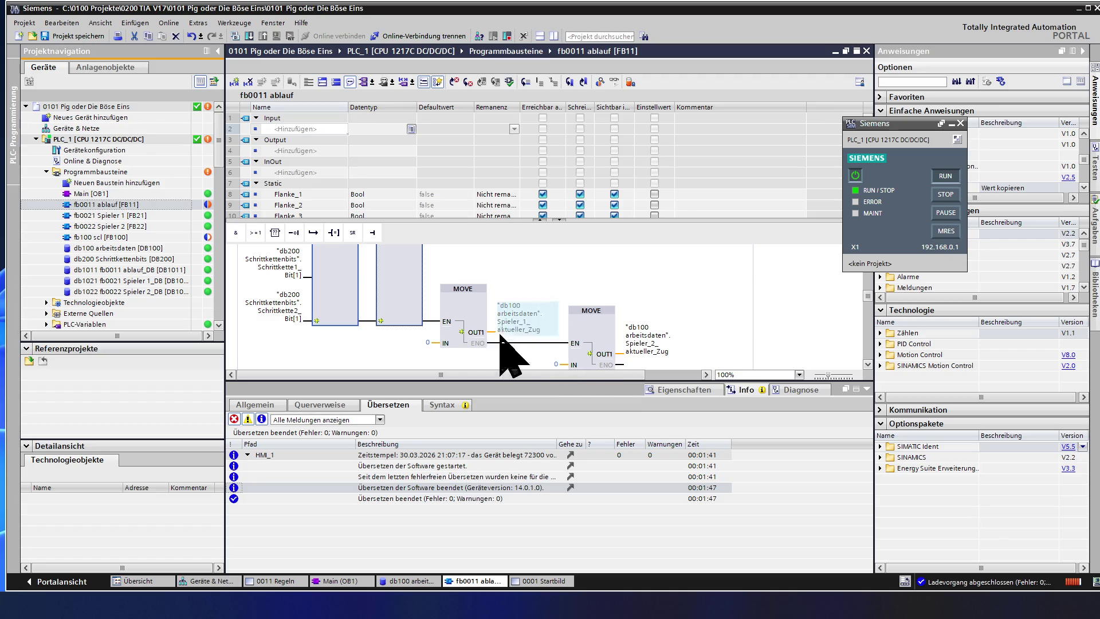
scroll(455, 344, "down", 2)
scroll(455, 344, "down", 2)
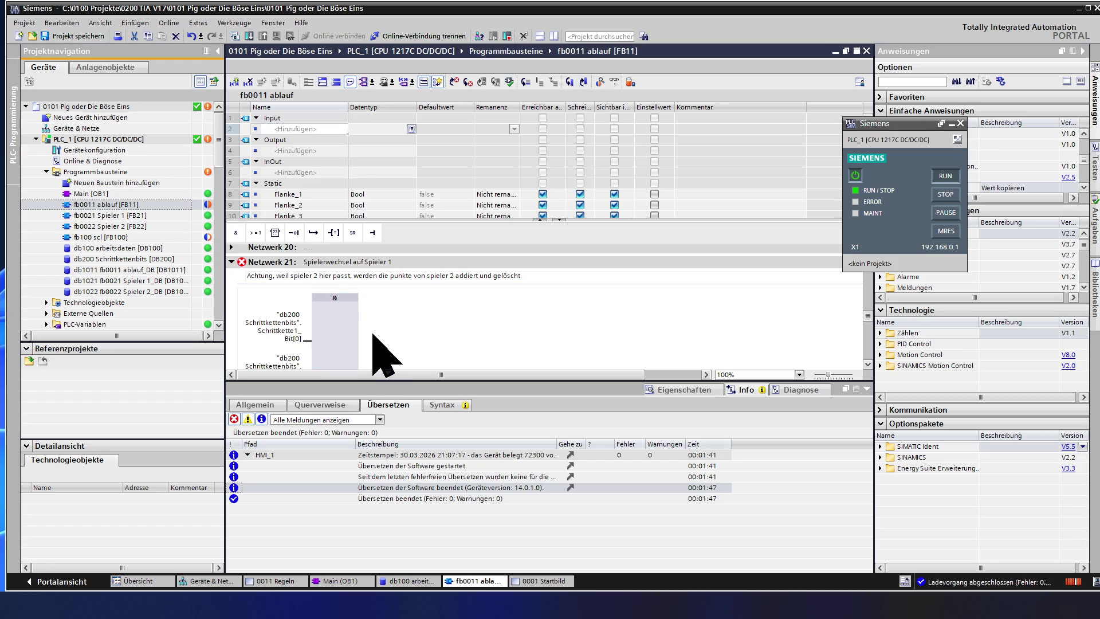
scroll(388, 343, "down", 2)
scroll(385, 338, "up", 2)
scroll(391, 357, "down", 2)
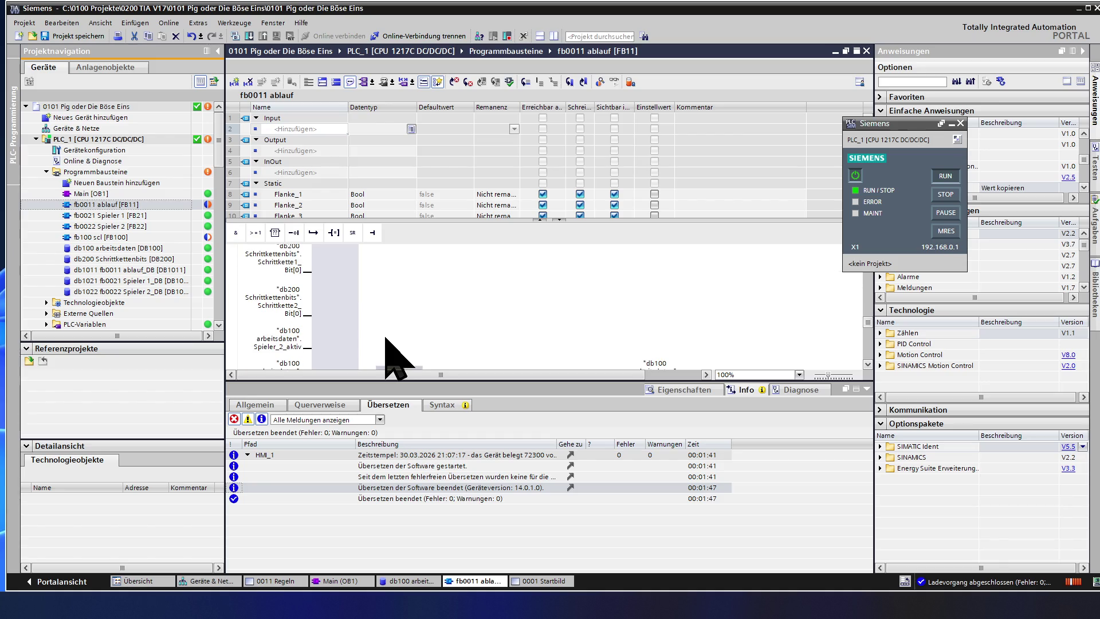
scroll(385, 338, "down", 2)
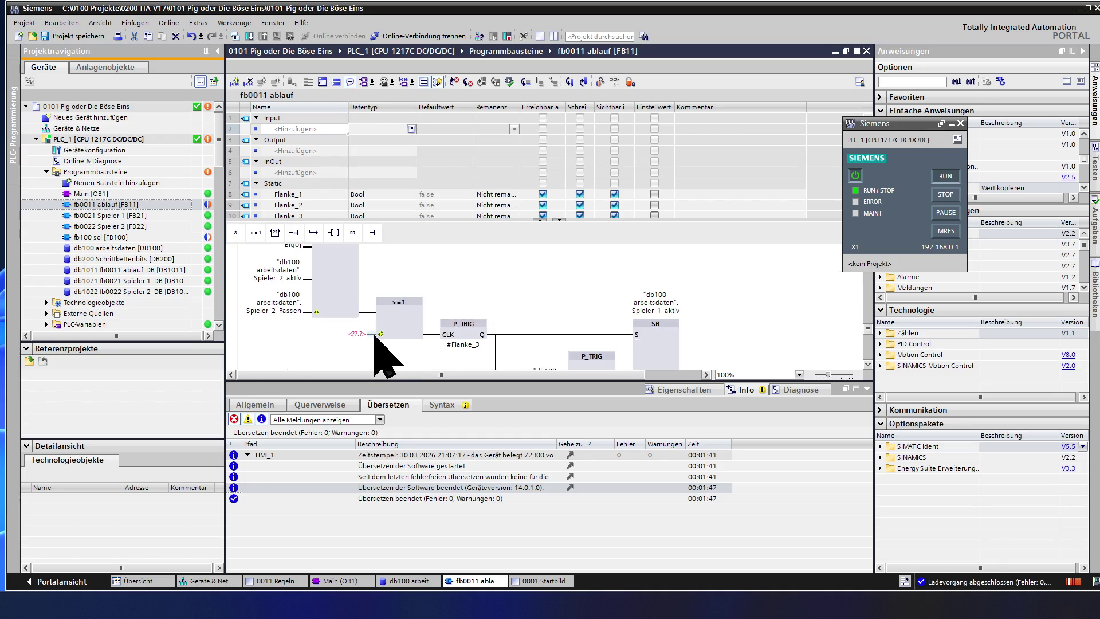
right_click(373, 334)
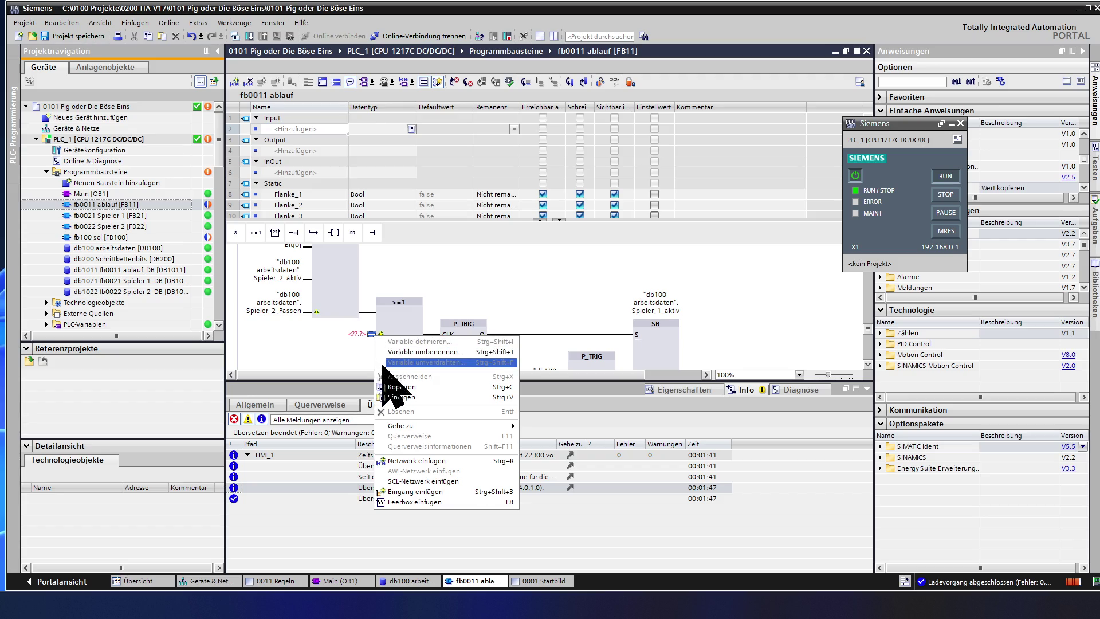
left_click(391, 398)
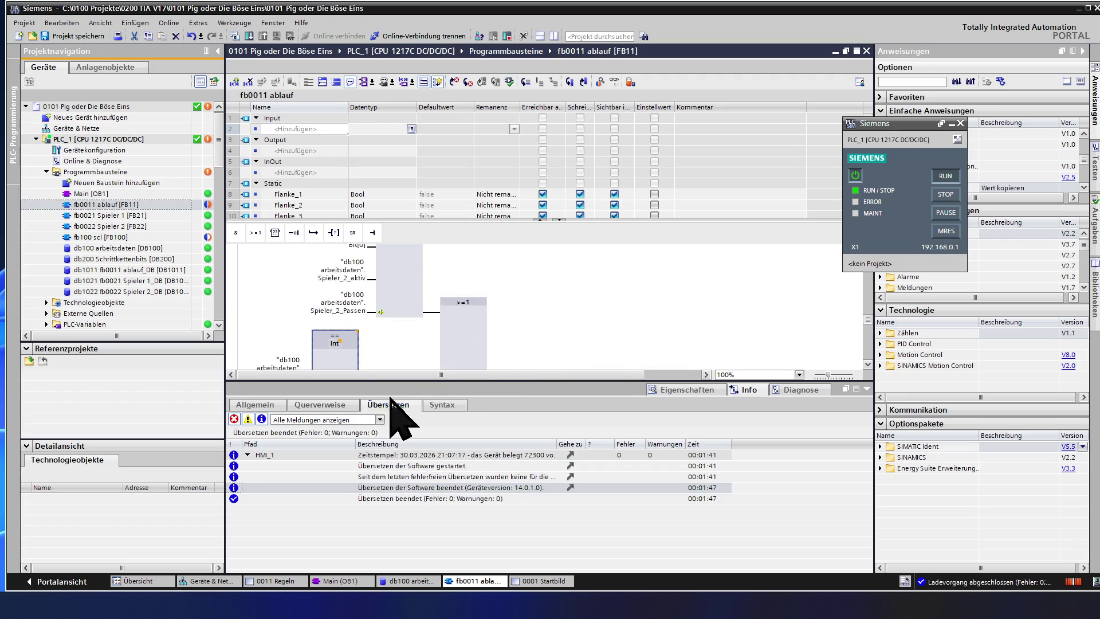
scroll(384, 357, "down", 3)
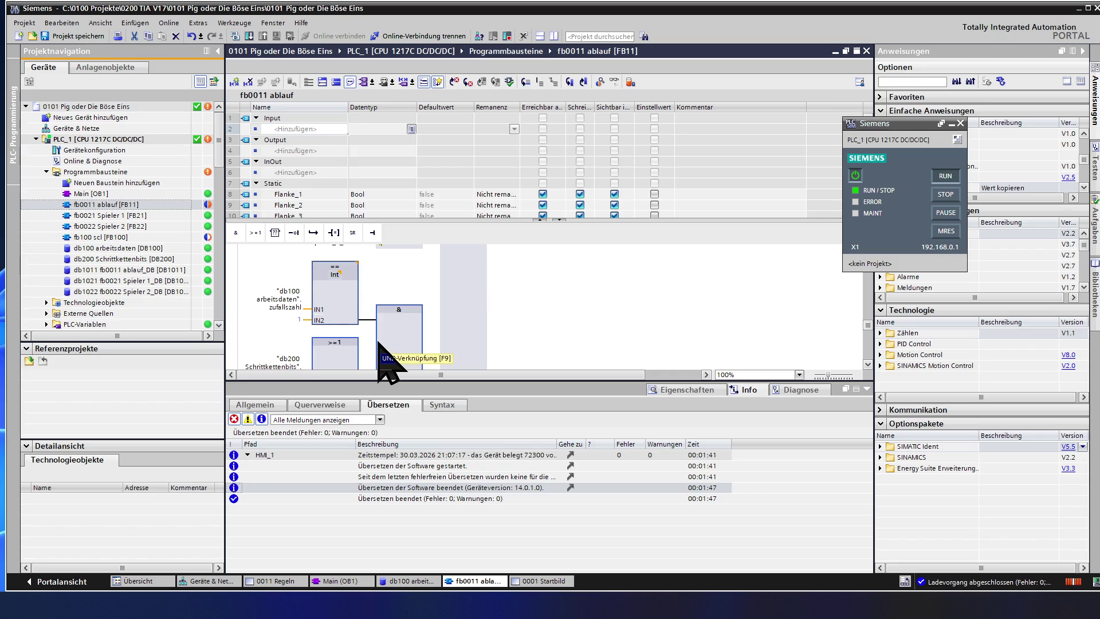
scroll(384, 357, "down", 2)
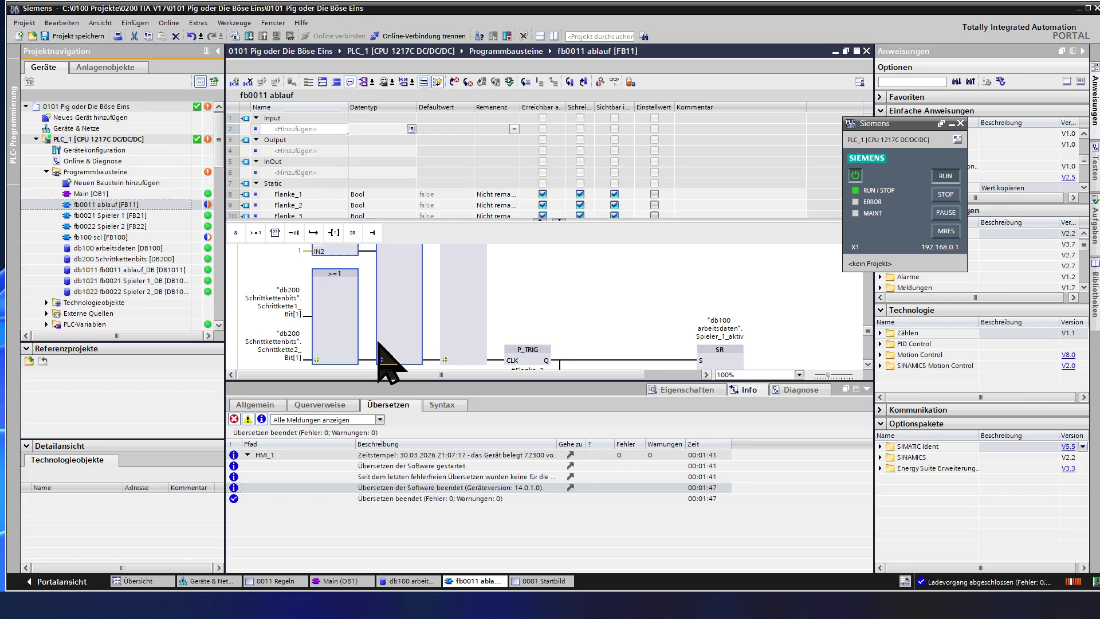
scroll(384, 356, "down", 1)
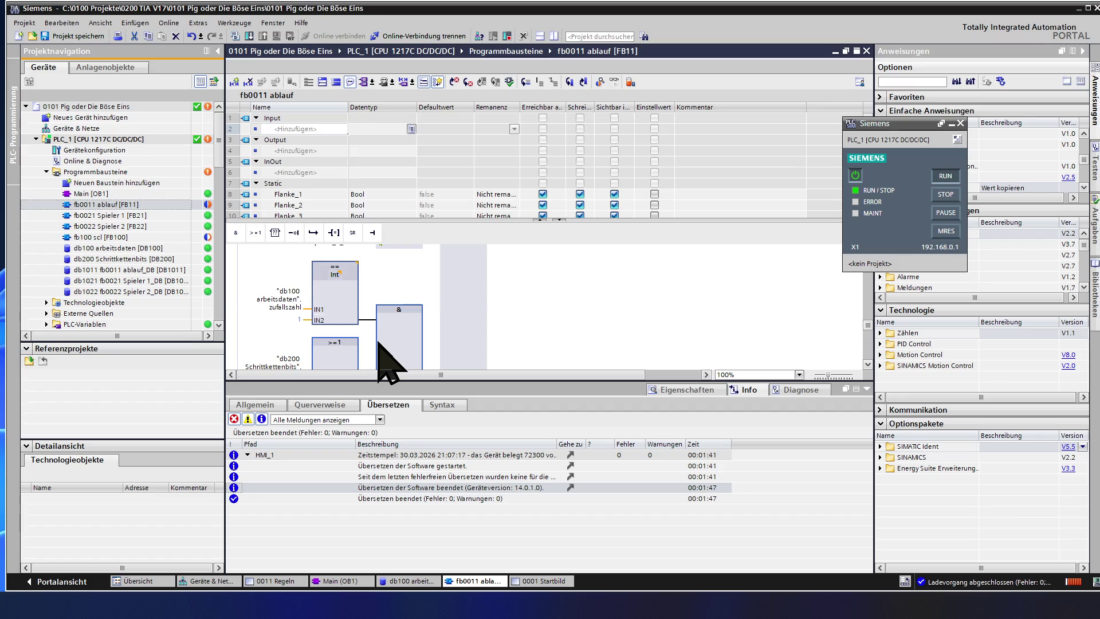
scroll(384, 357, "down", 1)
scroll(385, 356, "down", 1)
scroll(384, 357, "up", 2)
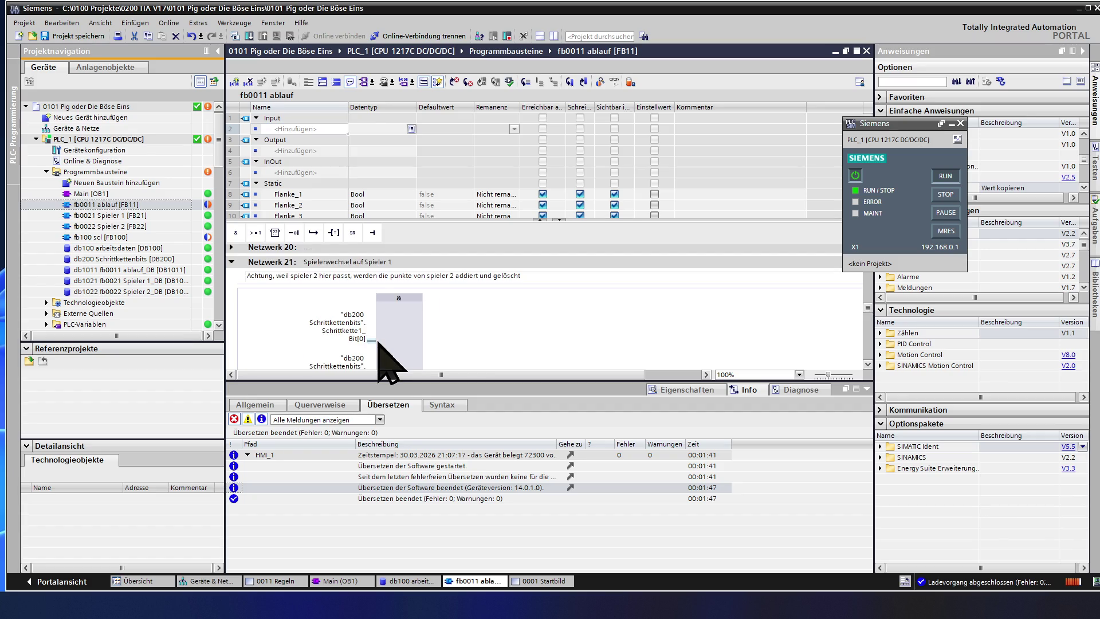
scroll(384, 357, "down", 1)
scroll(384, 356, "down", 2)
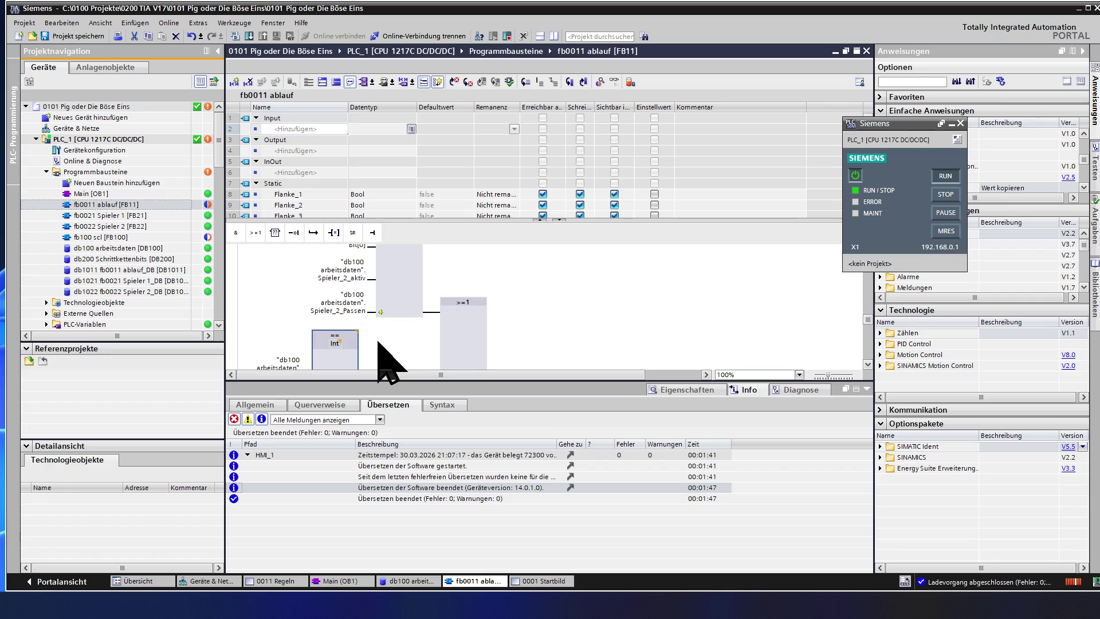
scroll(385, 357, "down", 2)
scroll(384, 357, "down", 2)
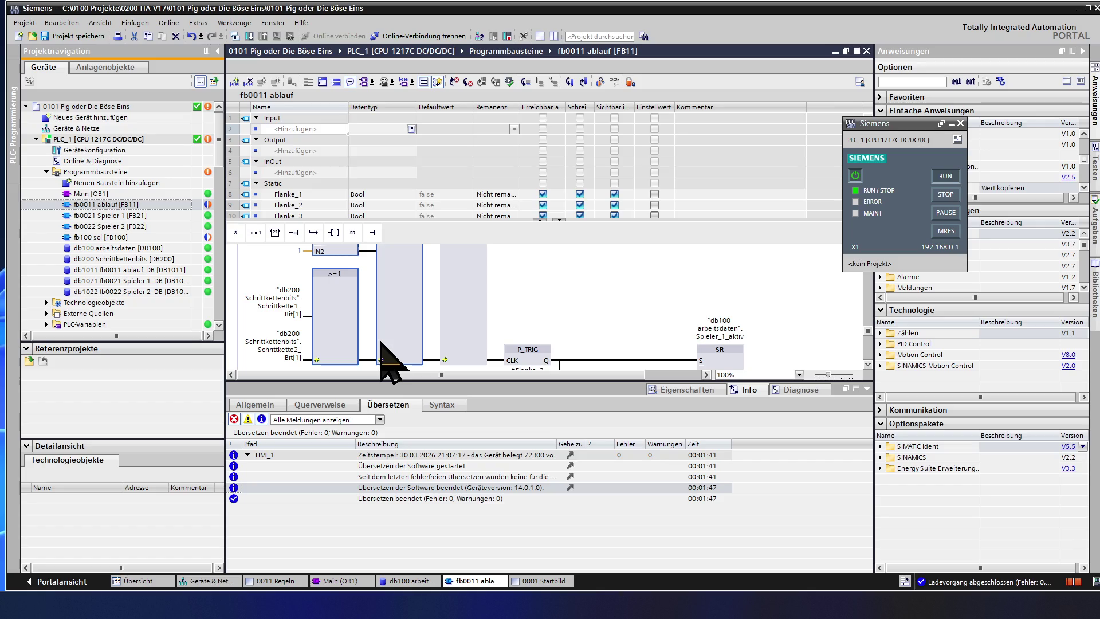
scroll(384, 352, "down", 2)
scroll(384, 352, "down", 2)
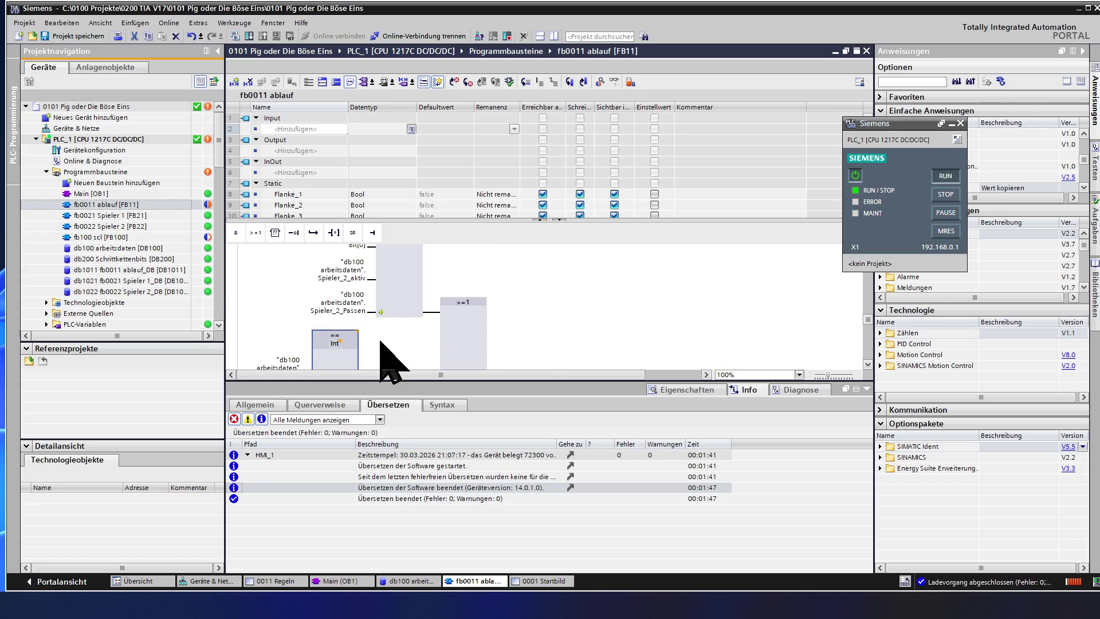
scroll(384, 353, "down", 2)
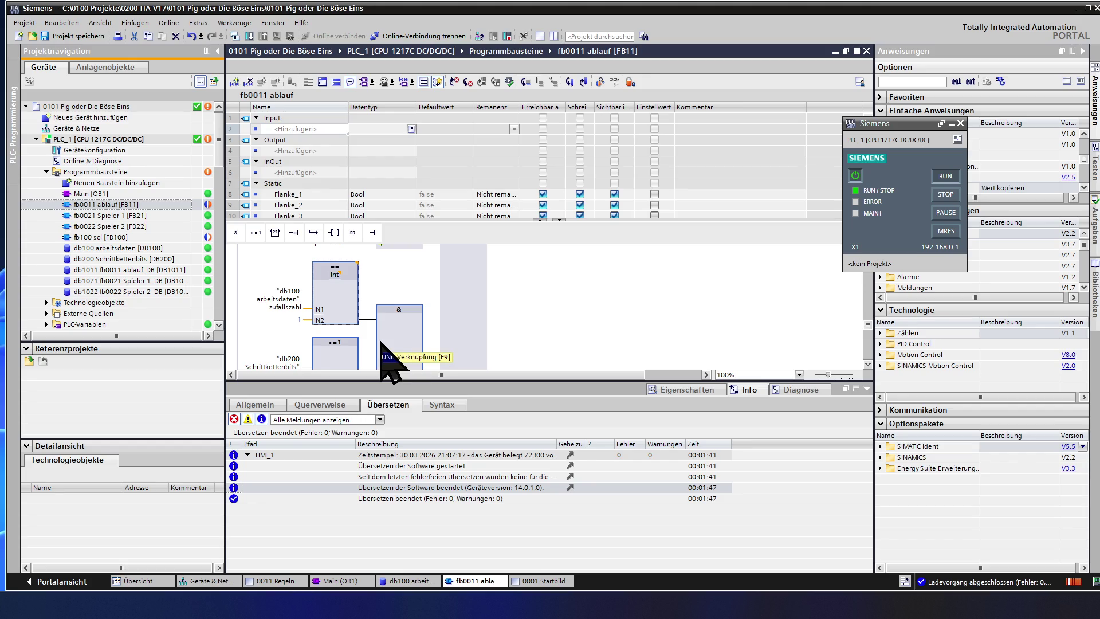
scroll(385, 353, "down", 2)
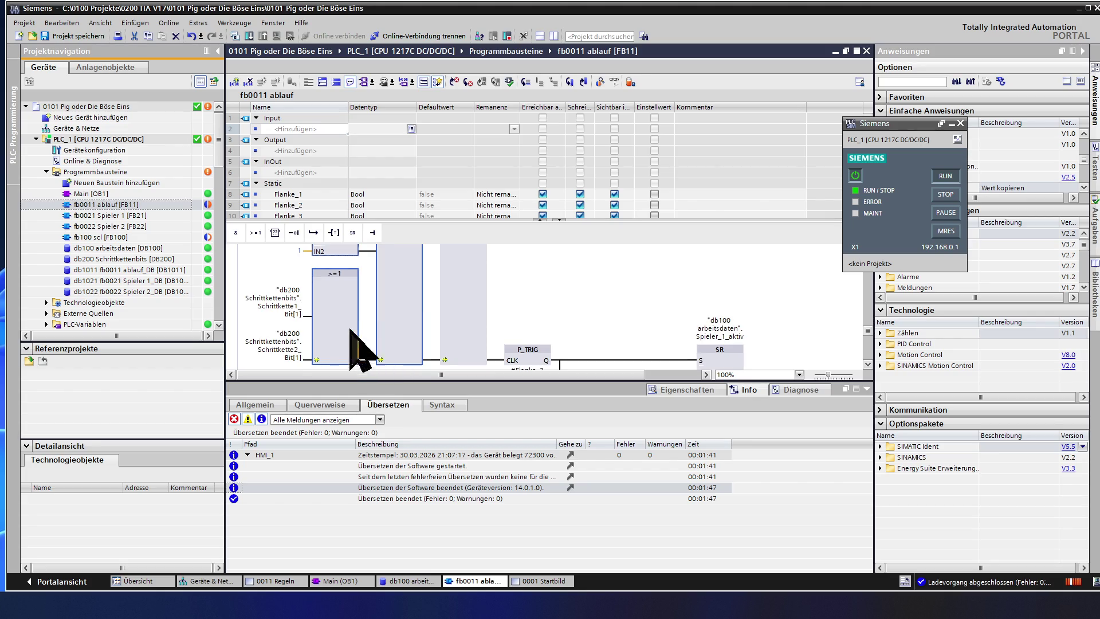
Step: Delete the OR block joining both step-chain bits so the bit feeds the AND directly
left_click(308, 318)
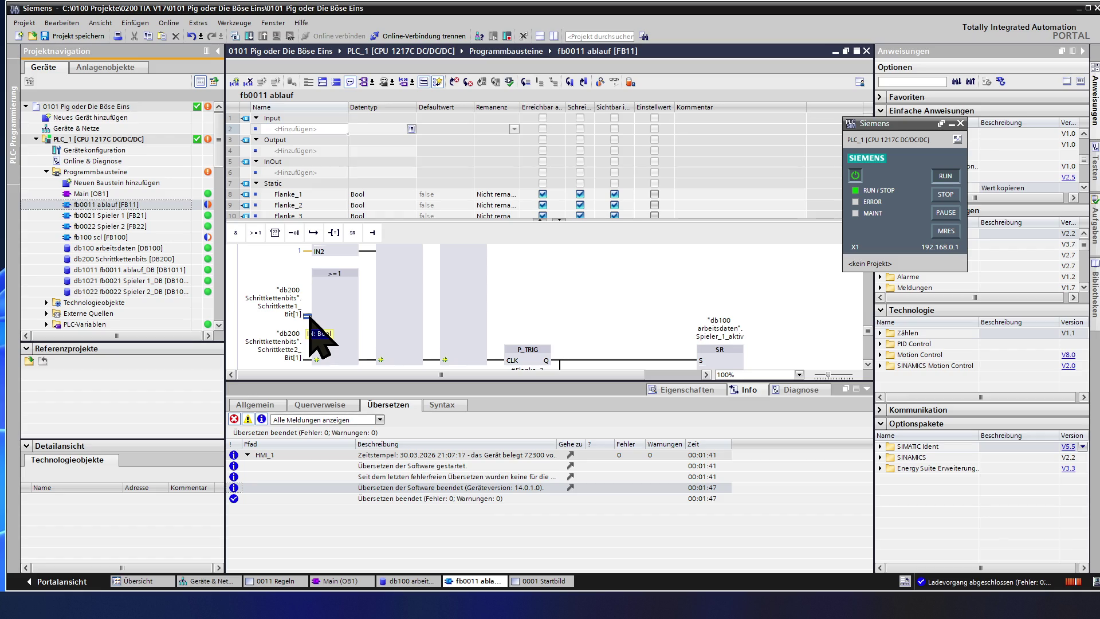
left_click(322, 275)
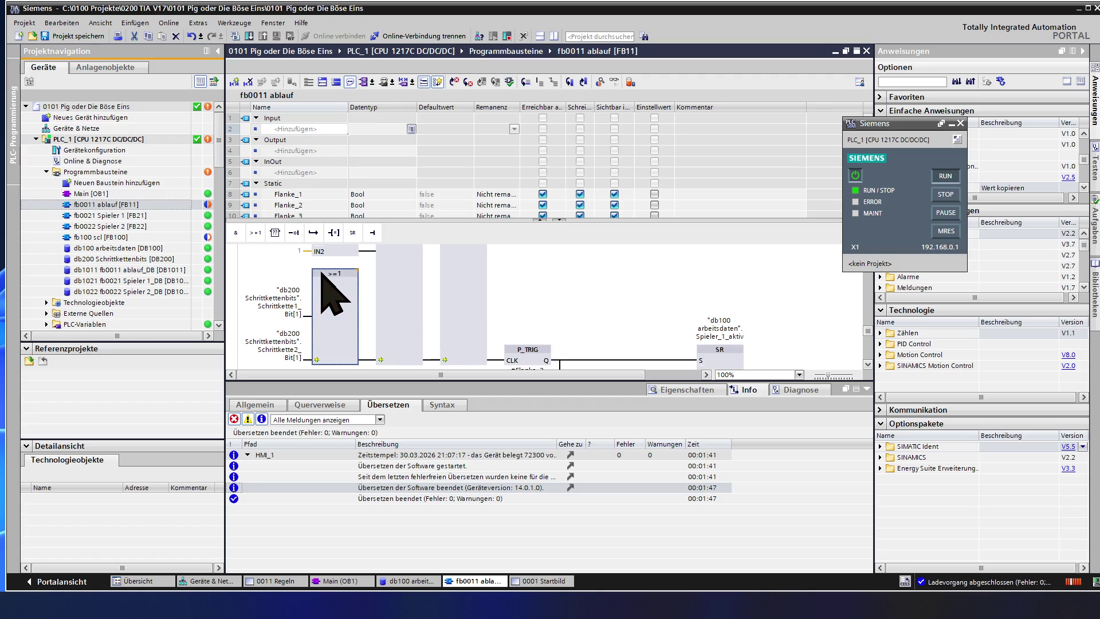
key("Delete")
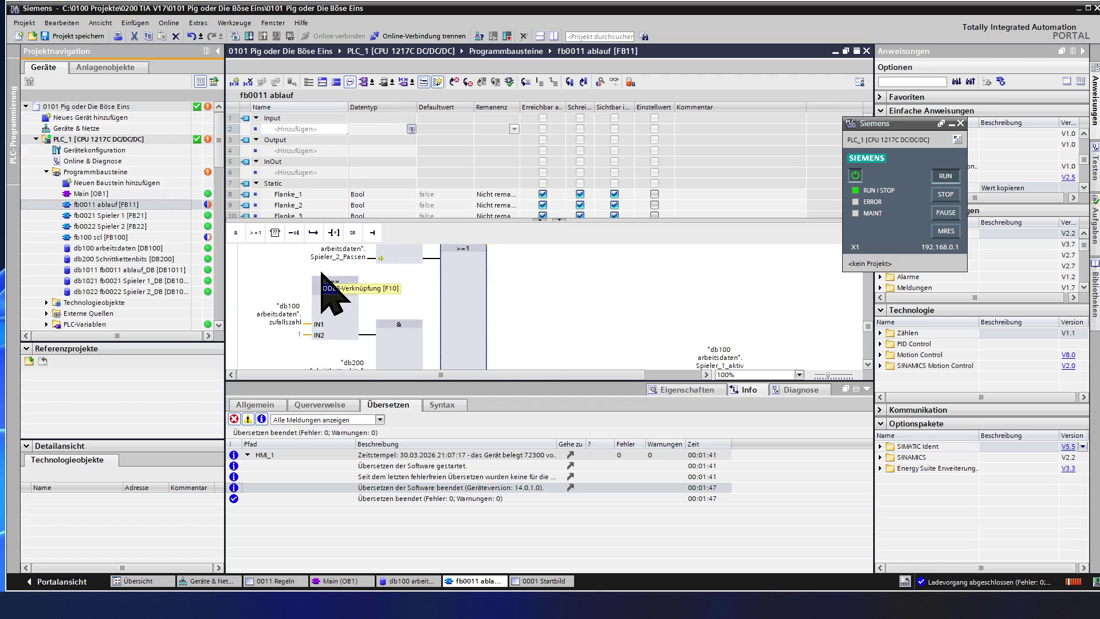
scroll(368, 310, "down", 3)
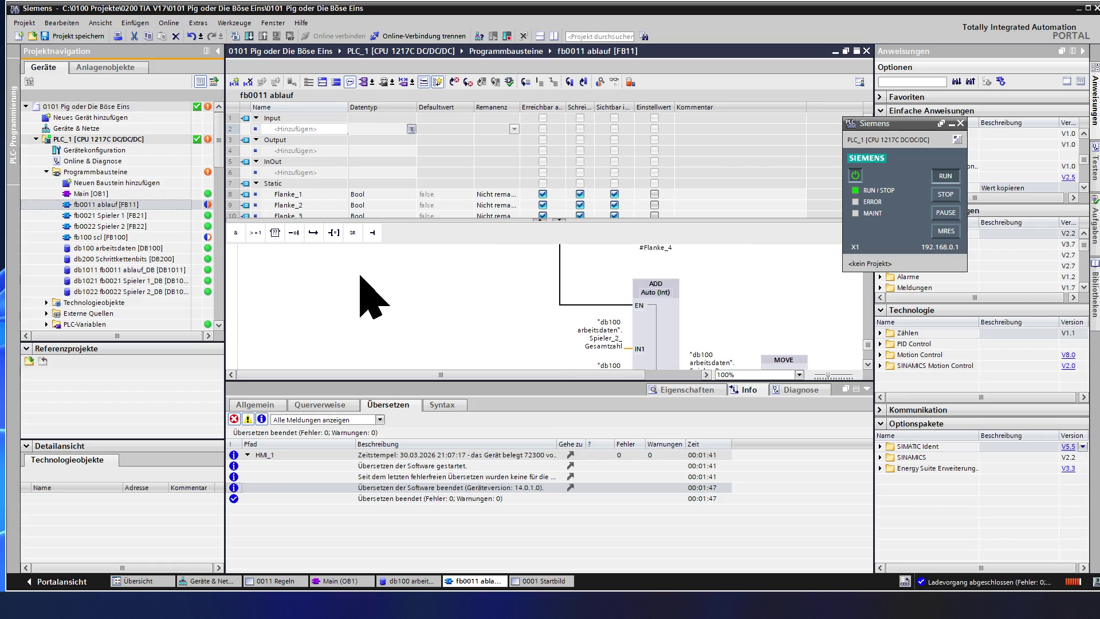
scroll(351, 354, "up", 2)
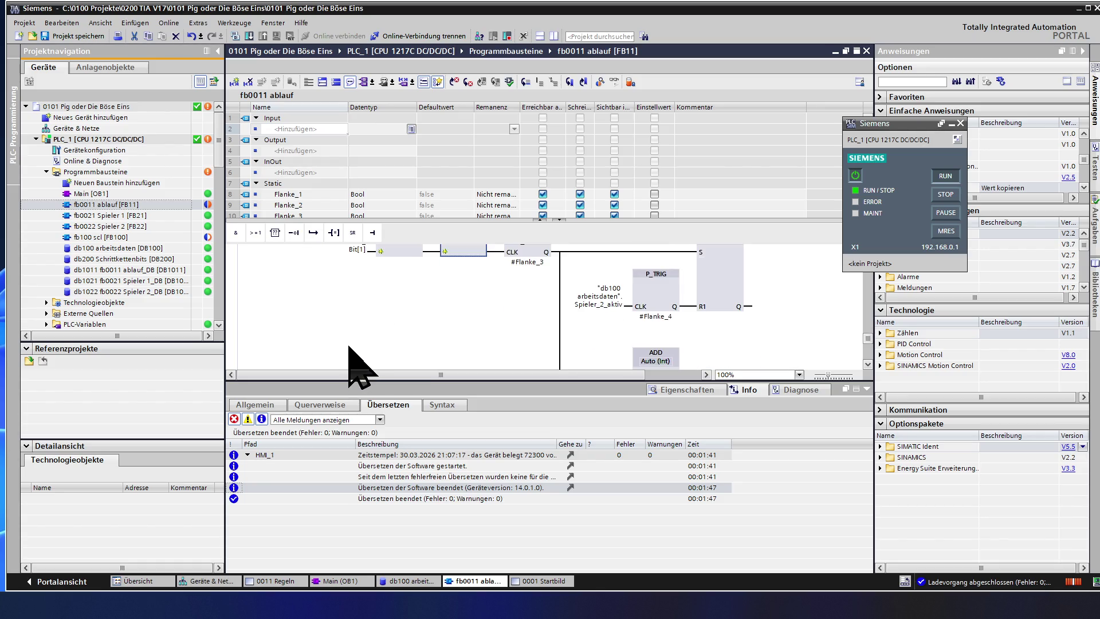
scroll(348, 348, "up", 1)
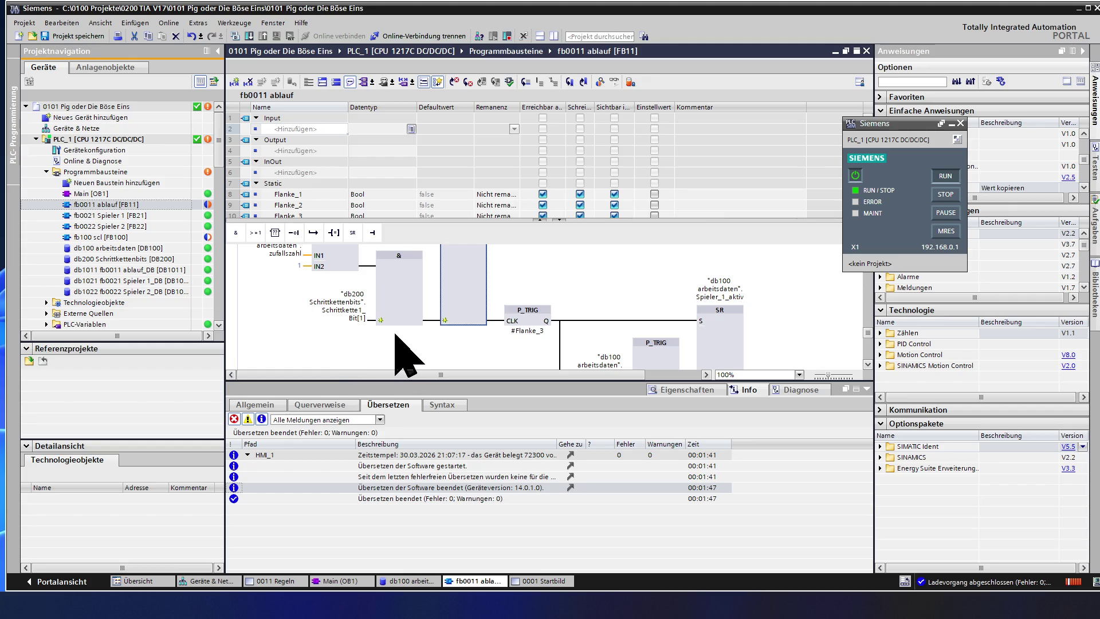
scroll(411, 351, "up", 2)
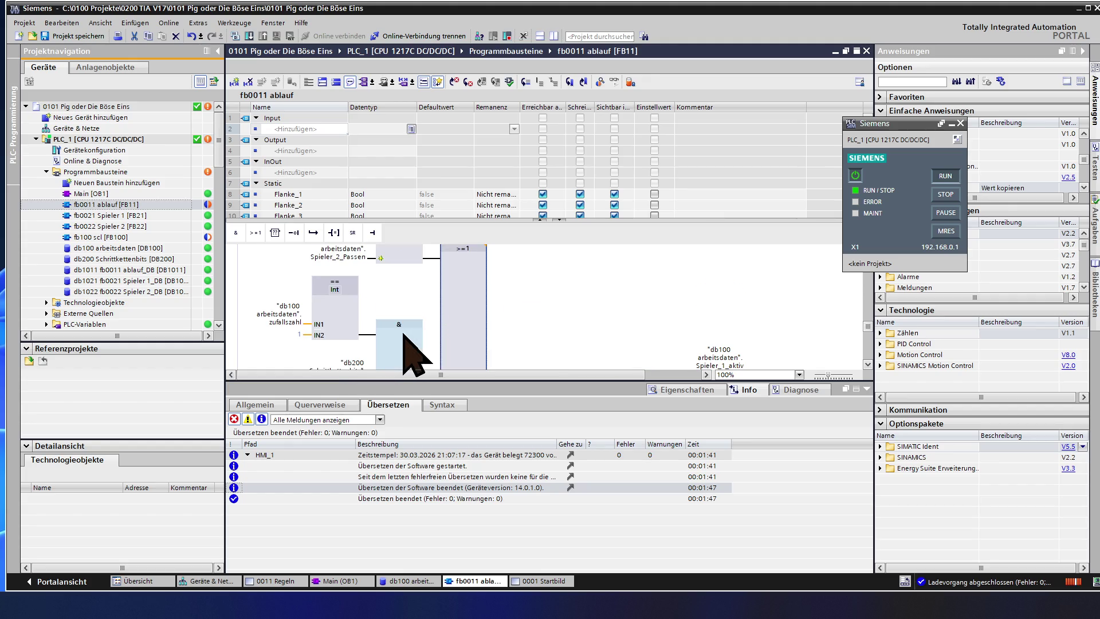
scroll(413, 353, "down", 2)
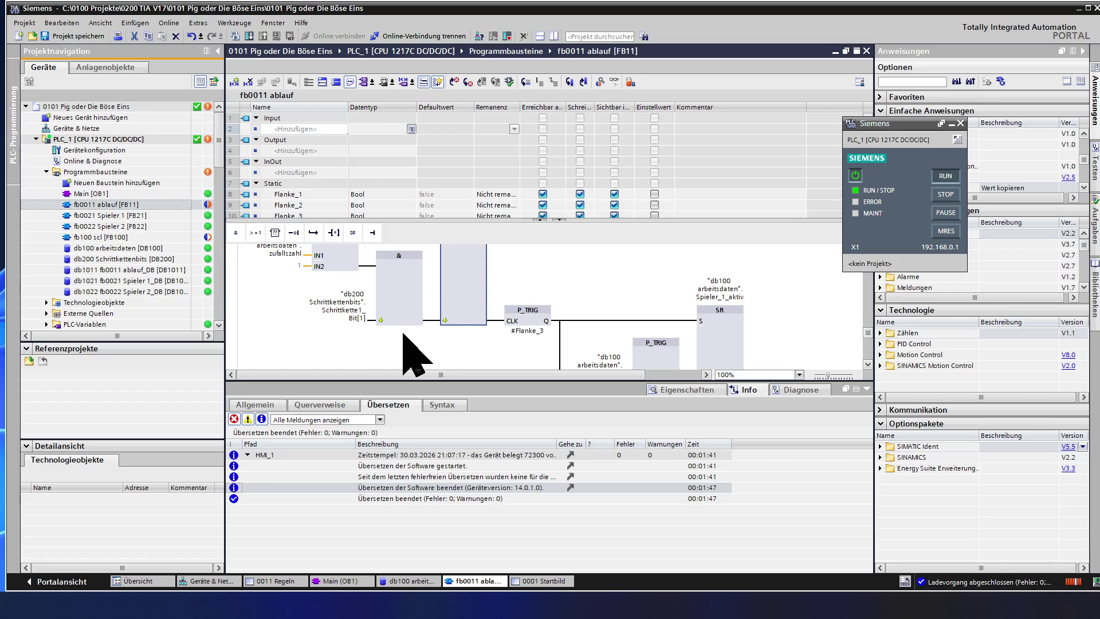
Step: Change the AND operand from Schrittkette1_Bit[1] to Schrittkette2_Bit[1] via autocomplete
double_click(356, 307)
left_click(351, 312)
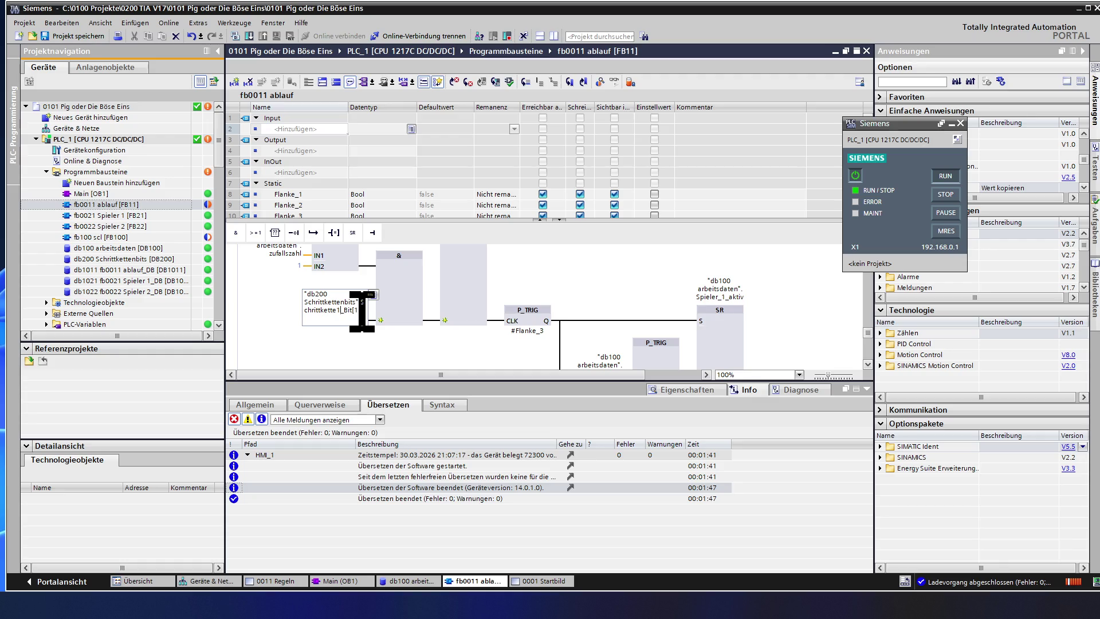
key("Delete")
type("2")
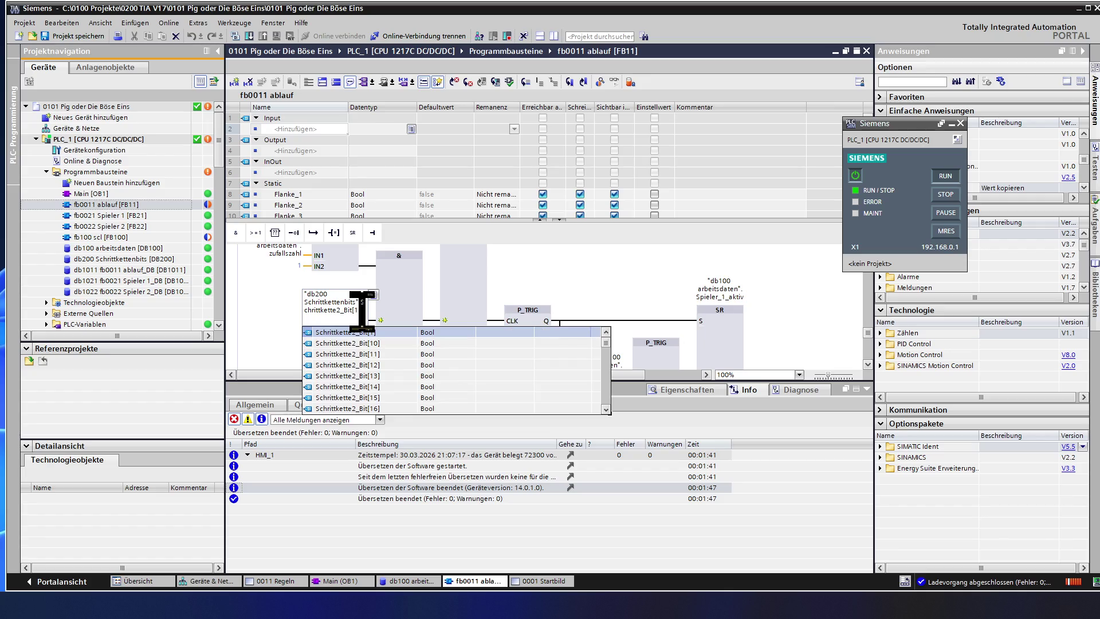
left_click(401, 292)
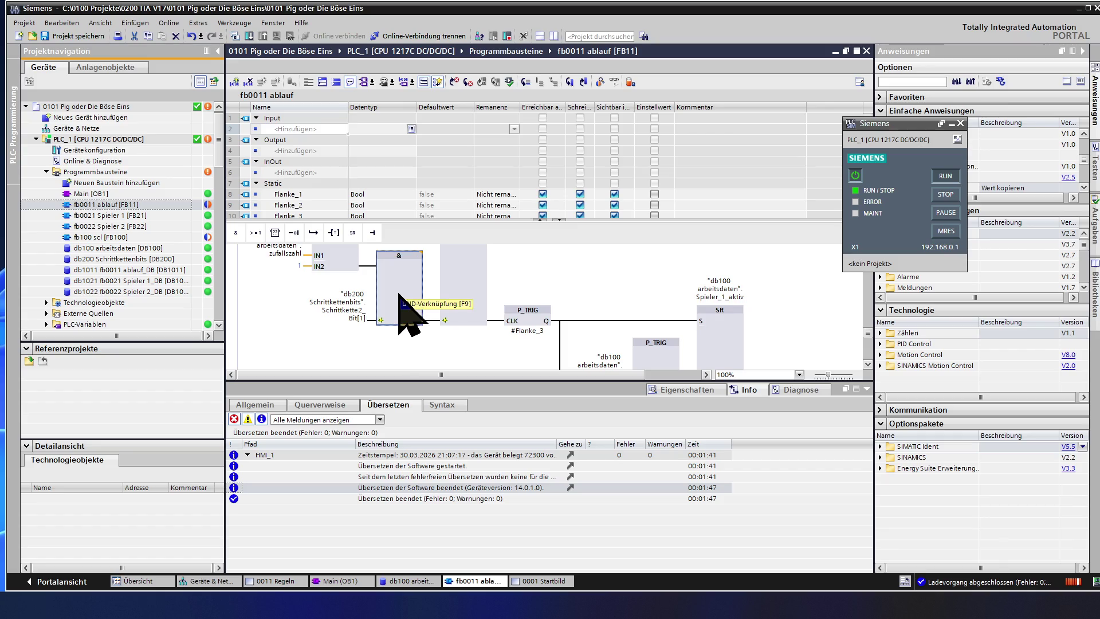
scroll(400, 296, "up", 2)
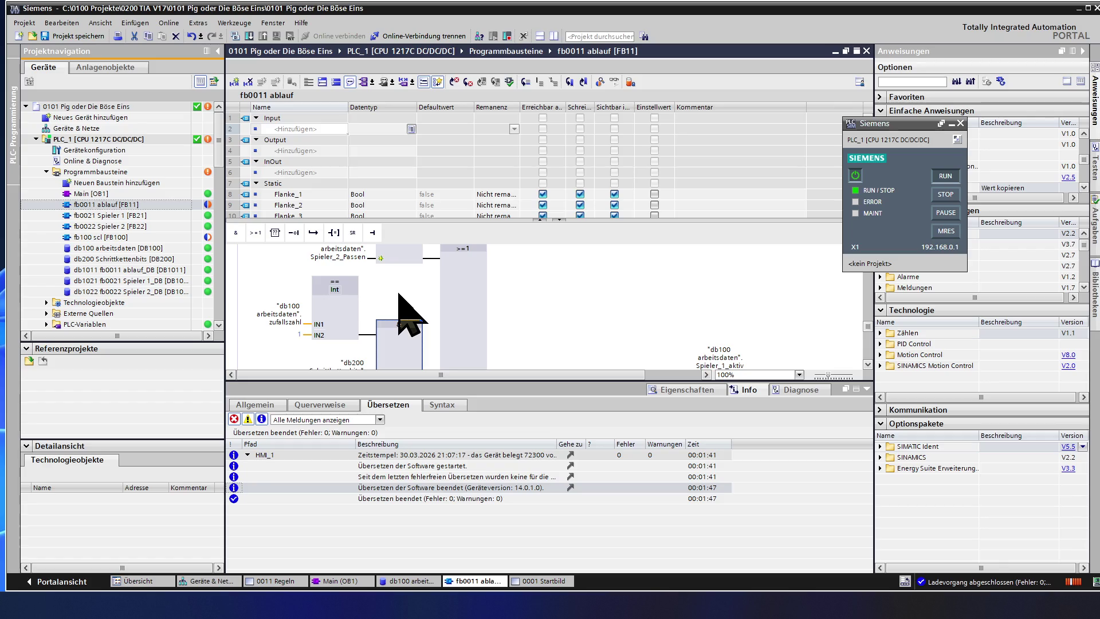
scroll(402, 297, "down", 2)
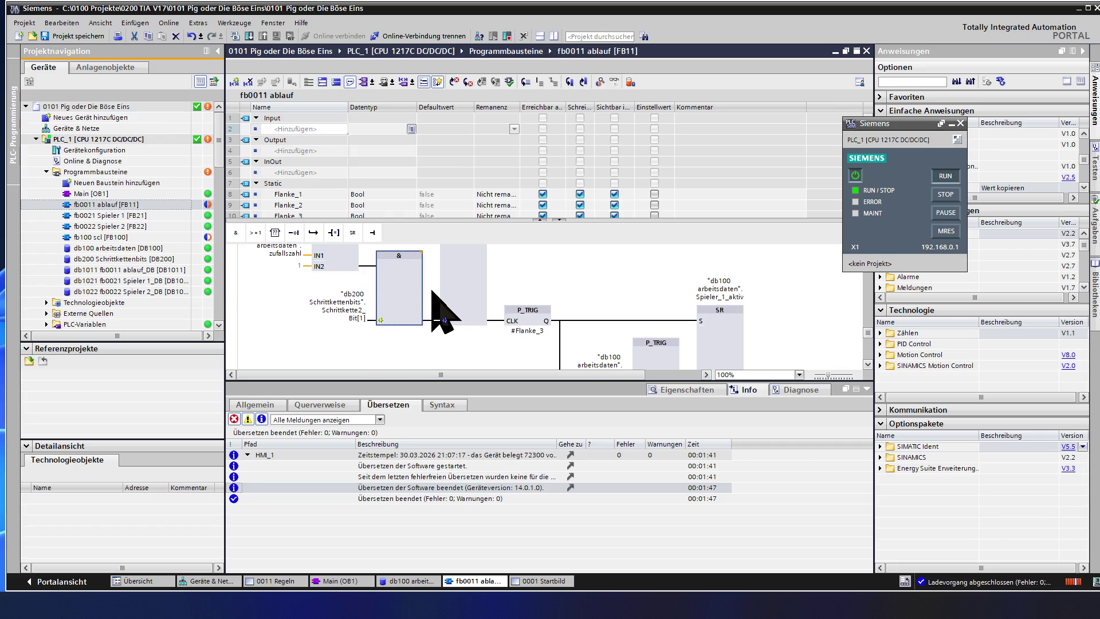
scroll(344, 275, "up", 3)
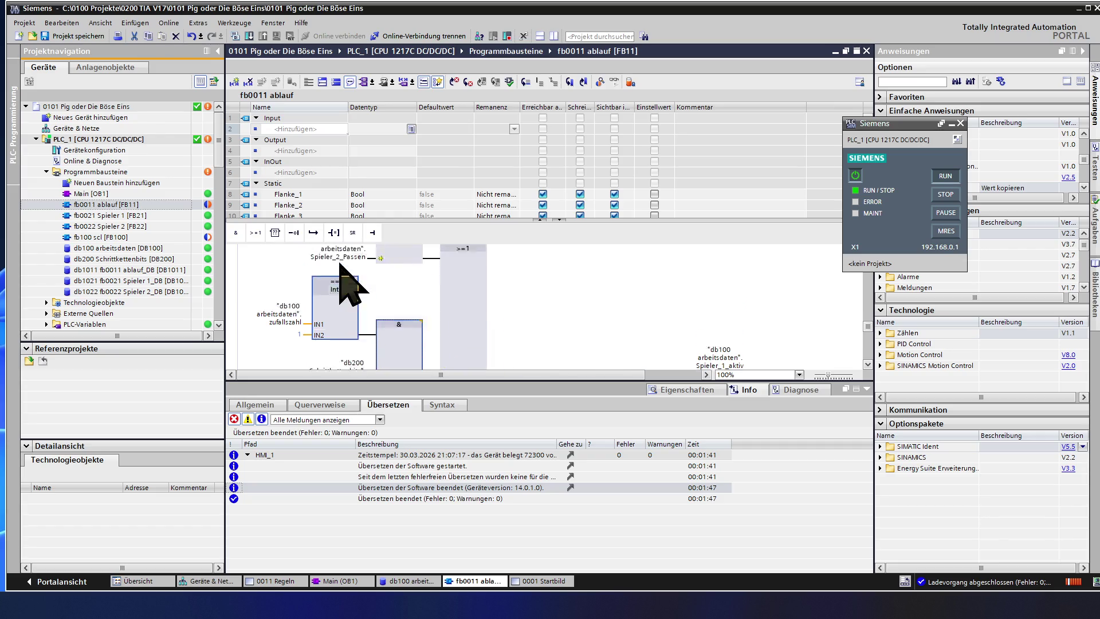
scroll(391, 335, "down", 2)
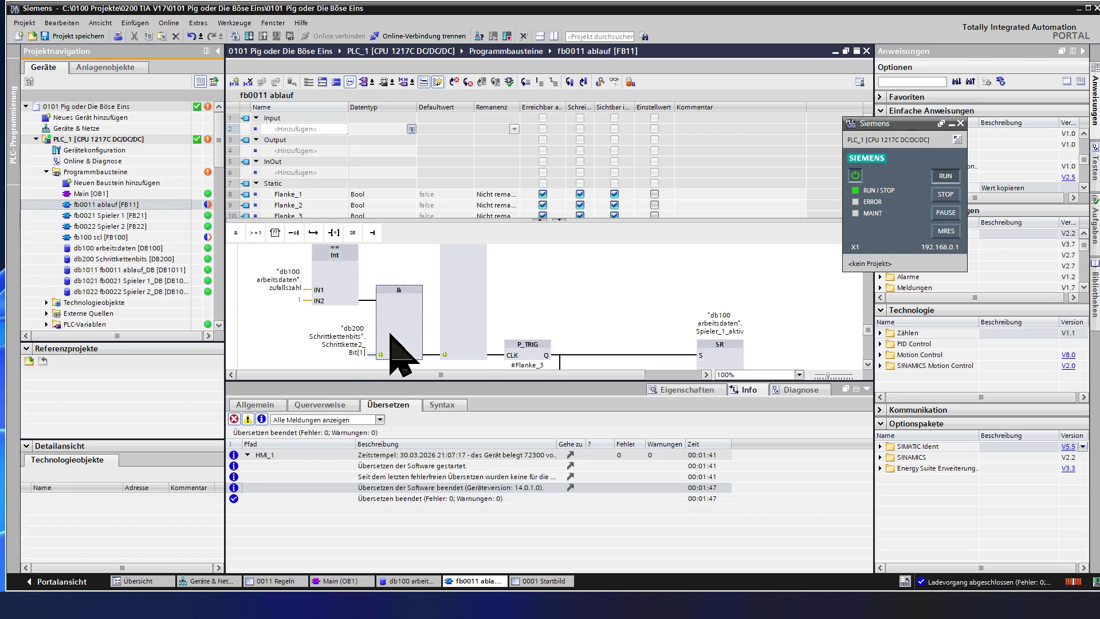
scroll(391, 344, "down", 3)
scroll(391, 344, "down", 3)
scroll(391, 344, "down", 3)
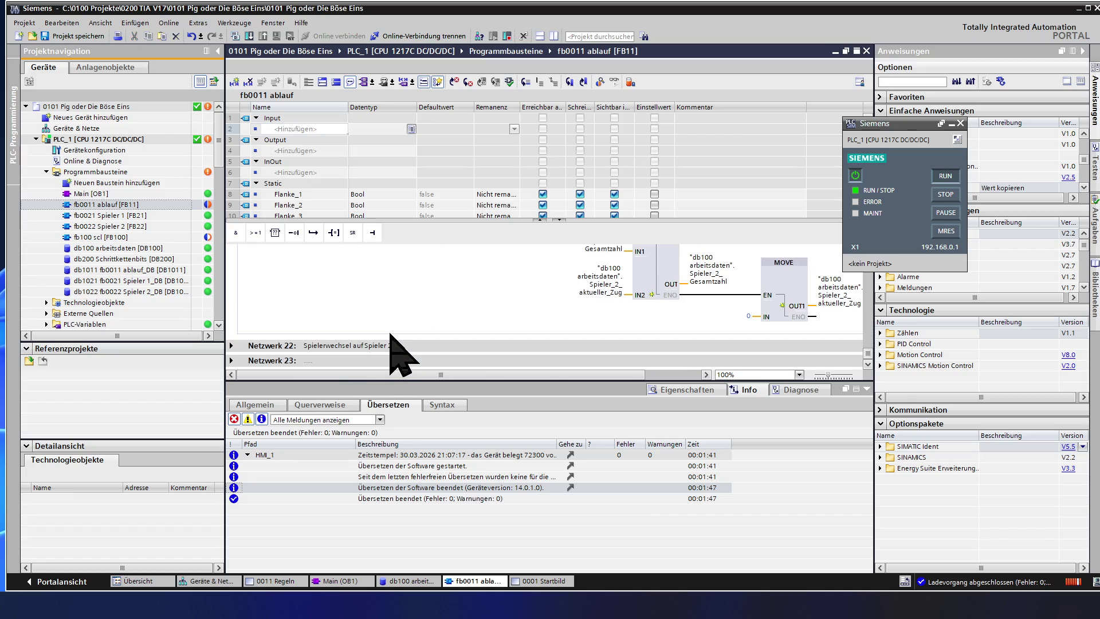
scroll(391, 344, "up", 3)
scroll(391, 343, "up", 3)
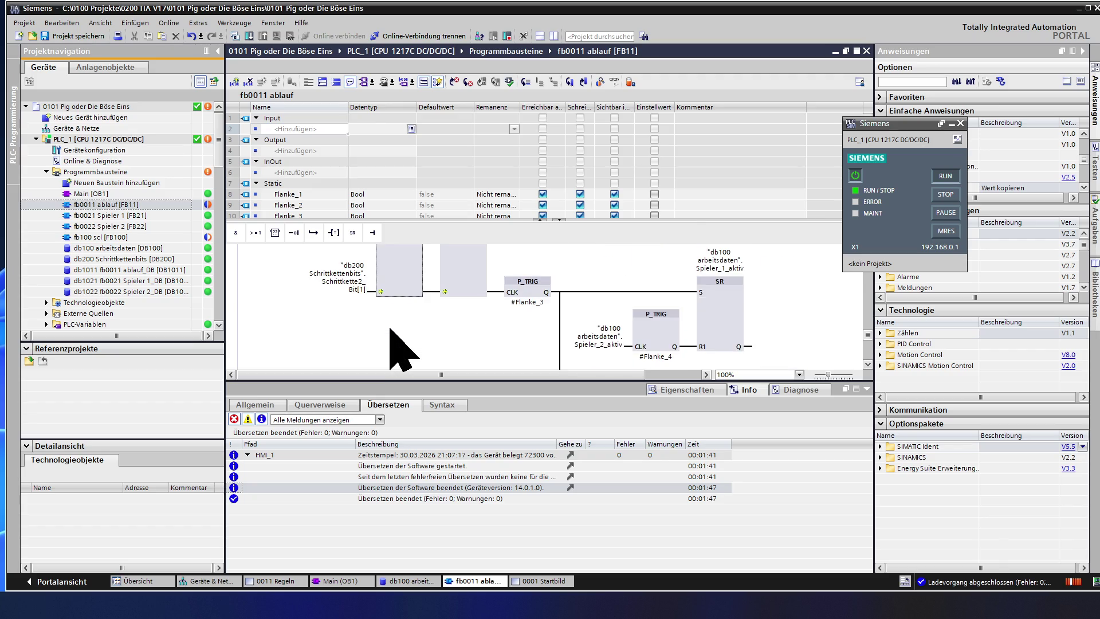
scroll(393, 339, "up", 2)
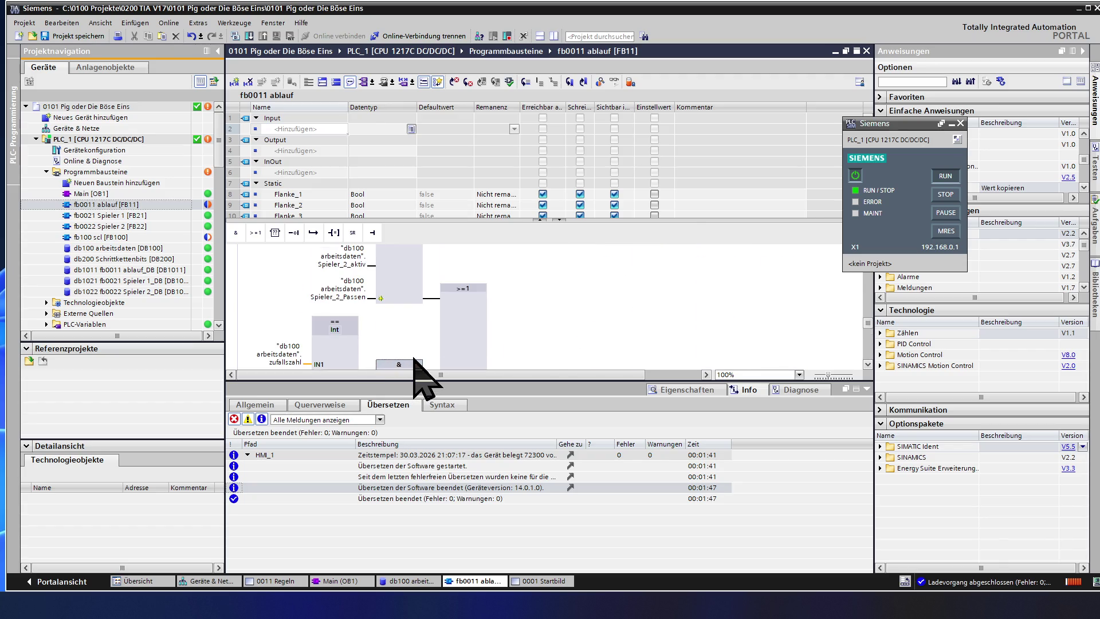
scroll(414, 366, "down", 2)
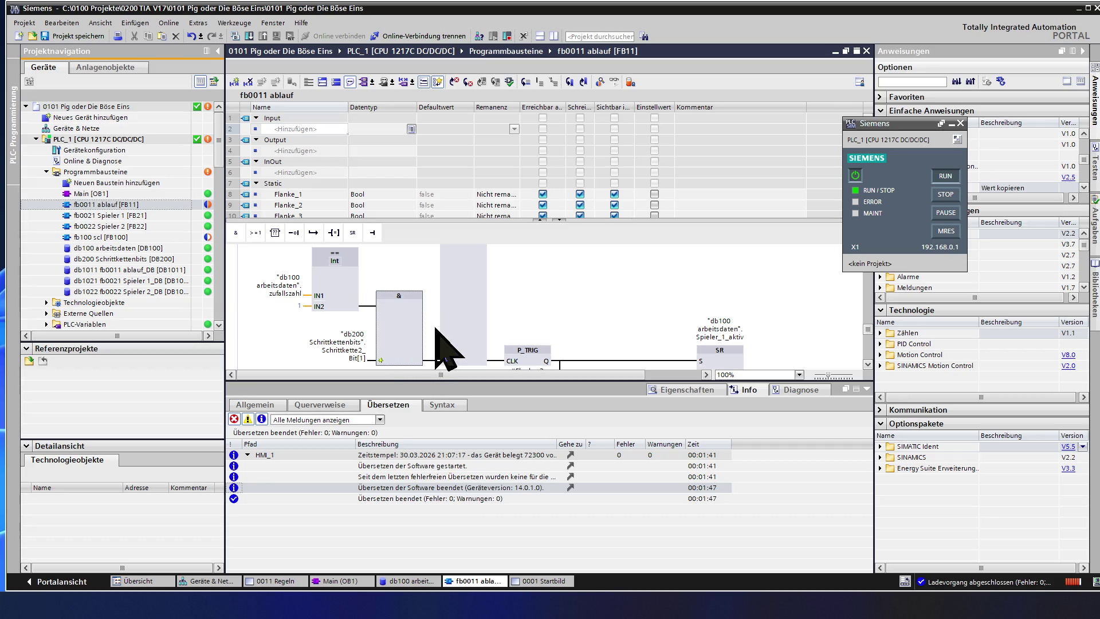
left_click_drag(431, 329, 347, 298)
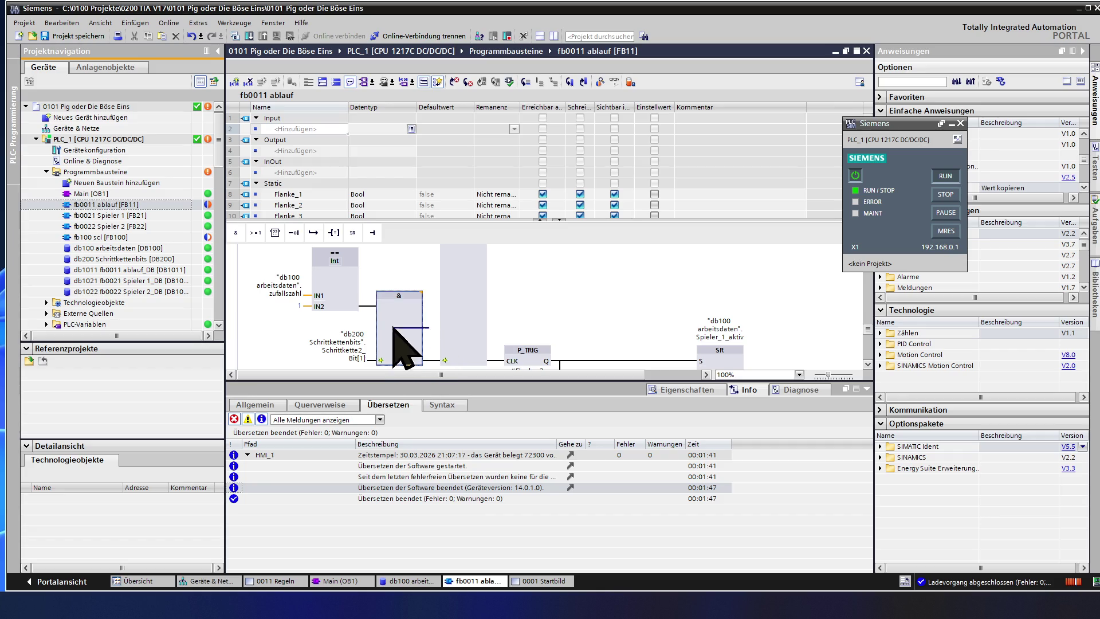
right_click(384, 296)
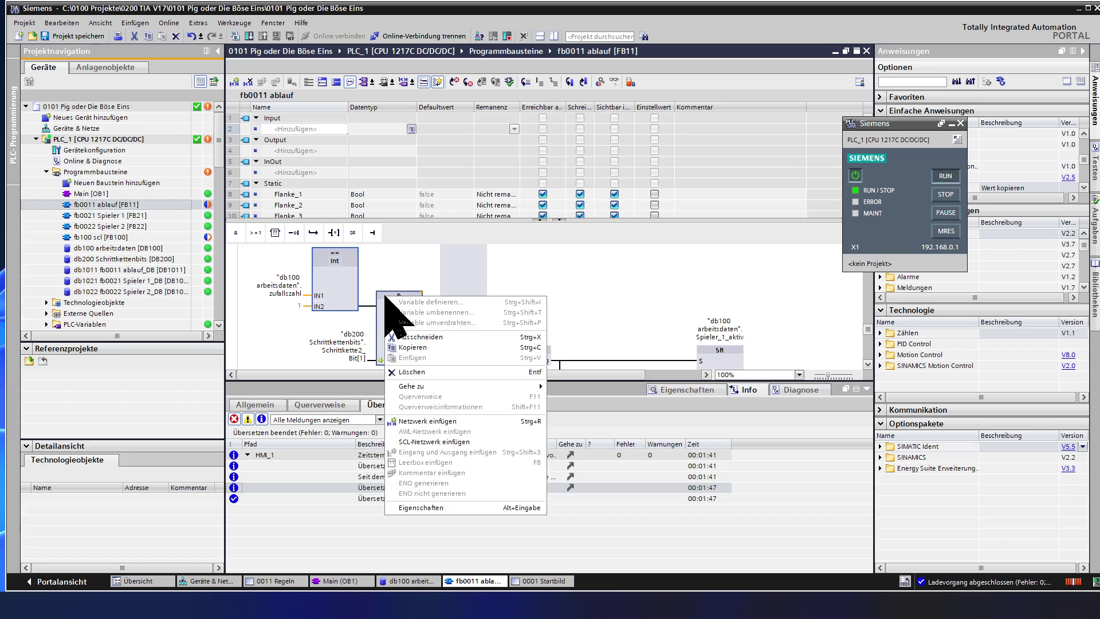
left_click(407, 348)
scroll(411, 361, "down", 3)
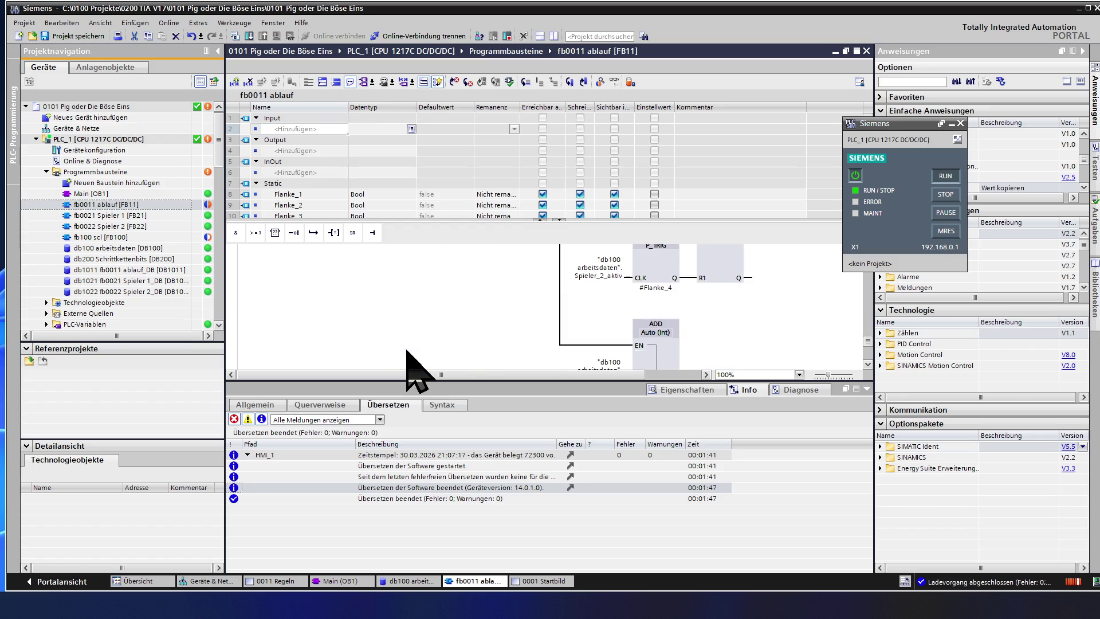
scroll(412, 361, "down", 2)
scroll(412, 361, "down", 2)
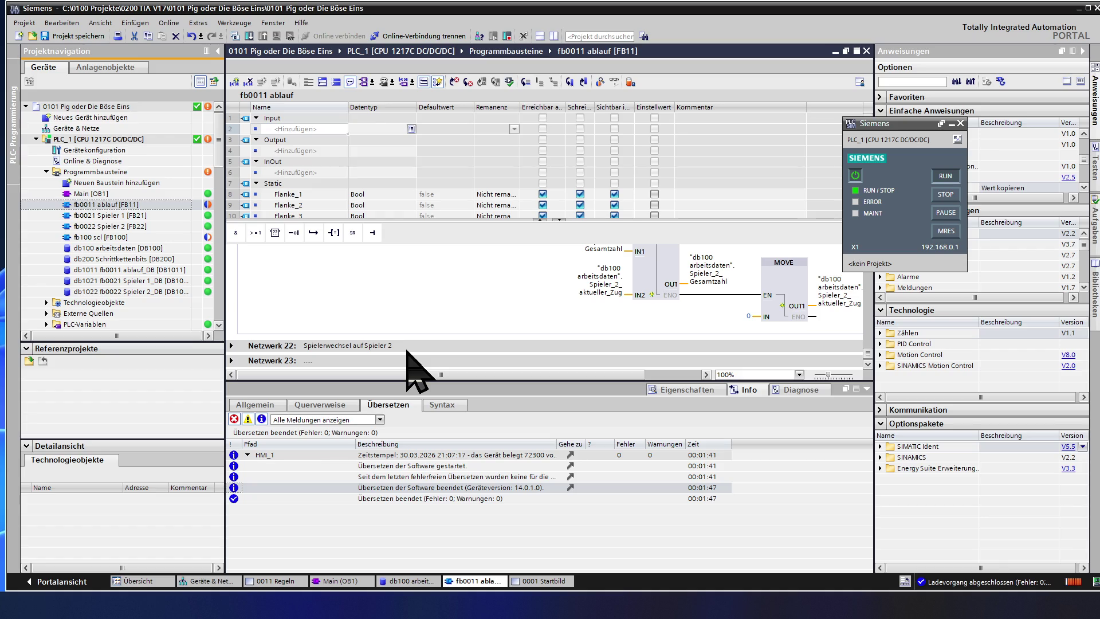
Step: In Netzwerk 22, add an OR before the P_TRIG clock and paste the copied AND logic into it
left_click(232, 345)
scroll(336, 348, "down", 1)
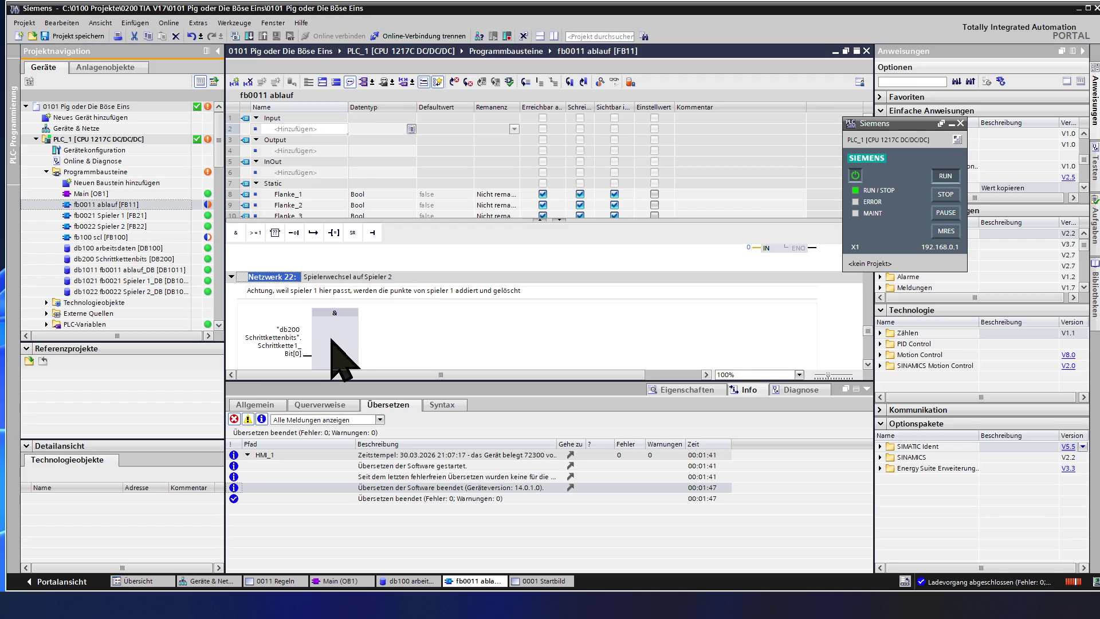
scroll(344, 341, "down", 1)
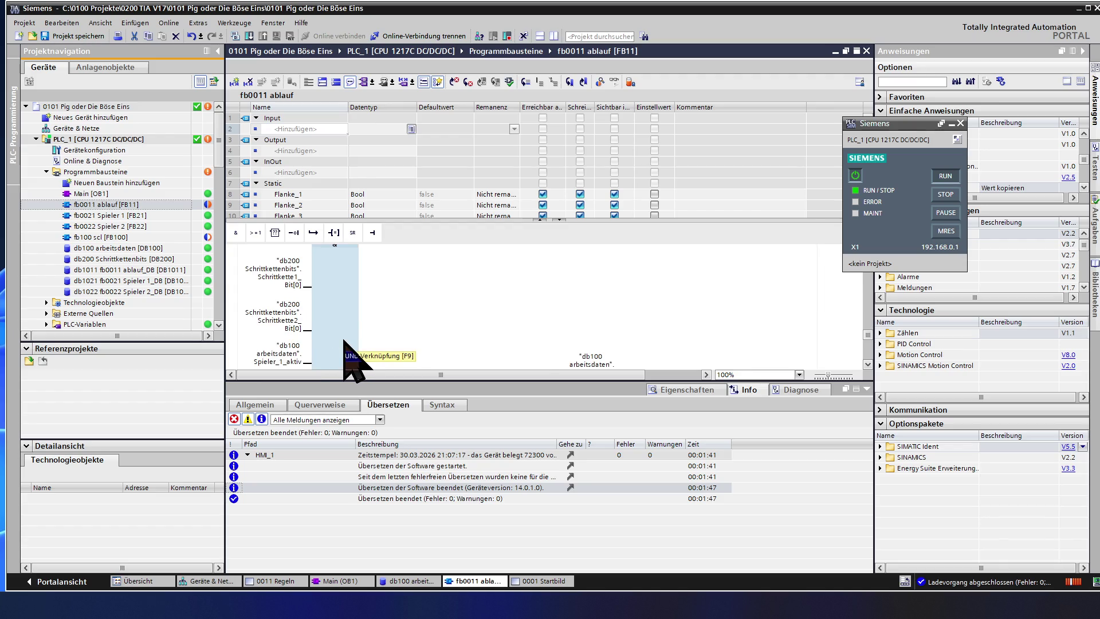
scroll(319, 364, "down", 1)
scroll(352, 352, "down", 1)
left_click(366, 327)
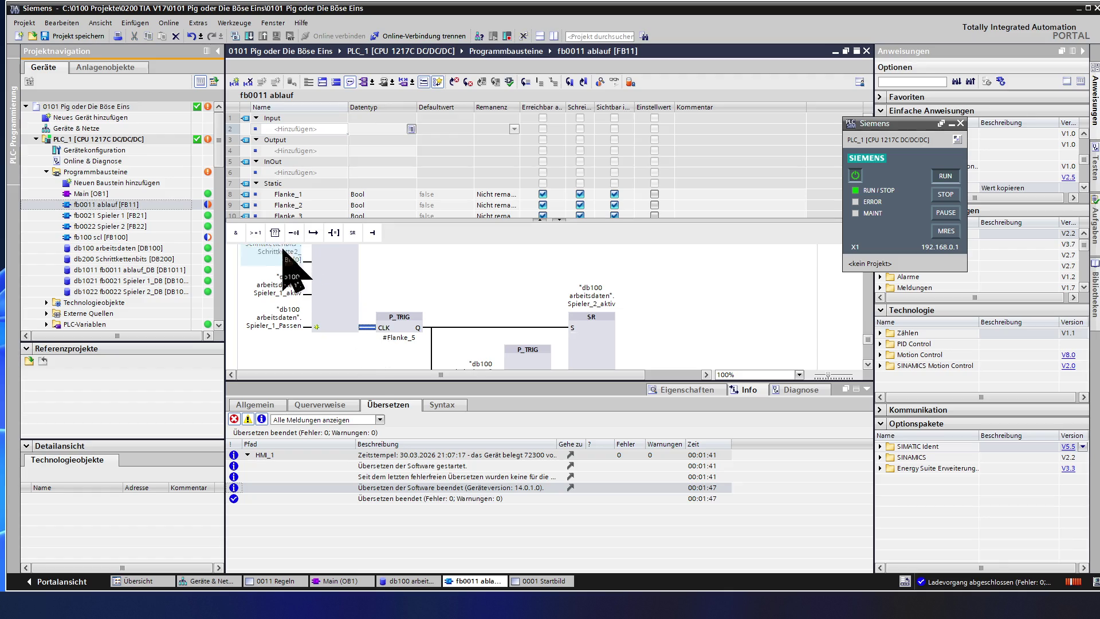
left_click(255, 233)
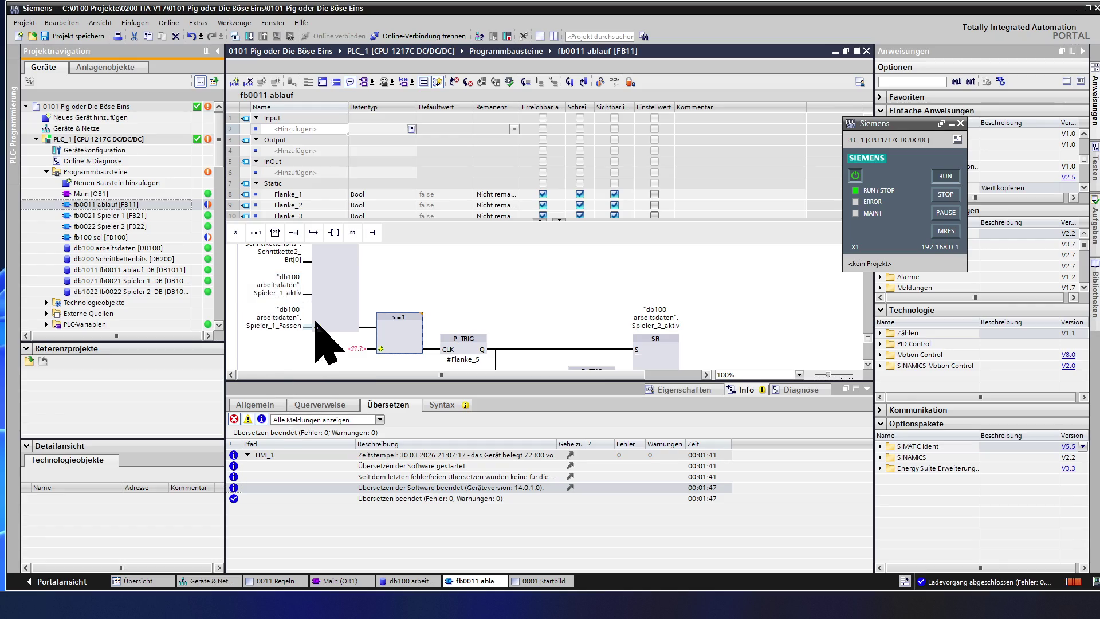
right_click(372, 350)
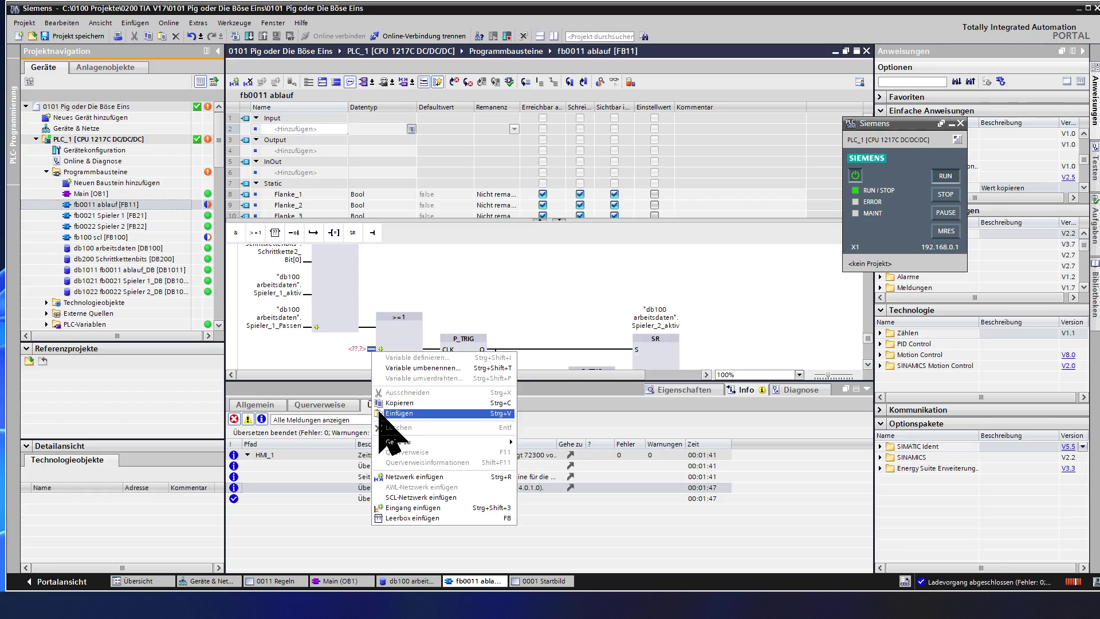
left_click(379, 413)
scroll(348, 326, "down", 2)
scroll(344, 331, "down", 2)
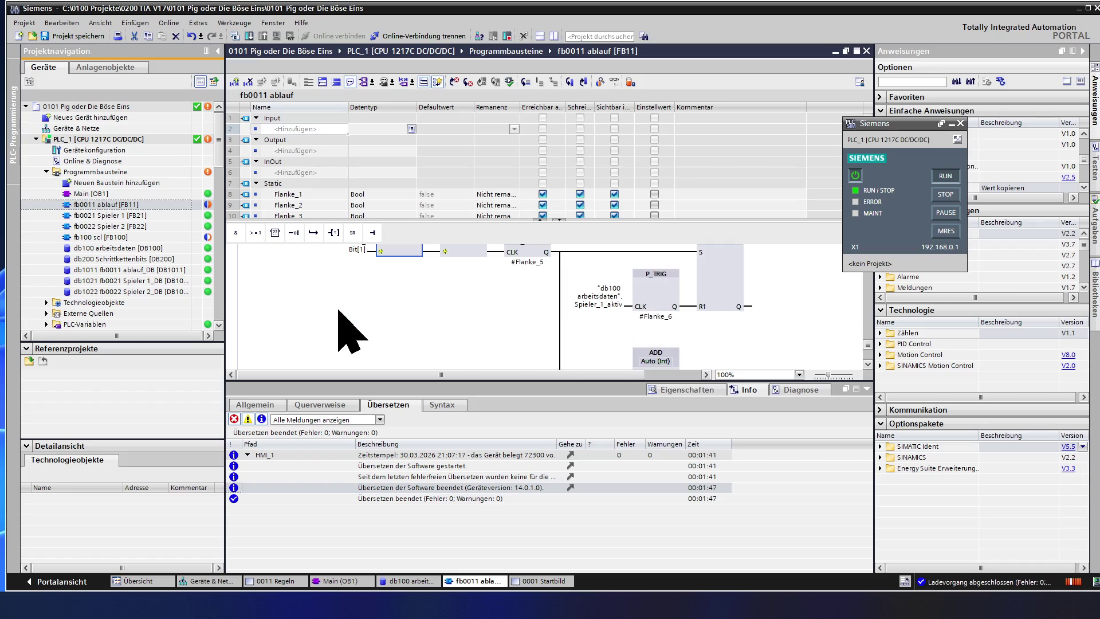
scroll(359, 310, "up", 2)
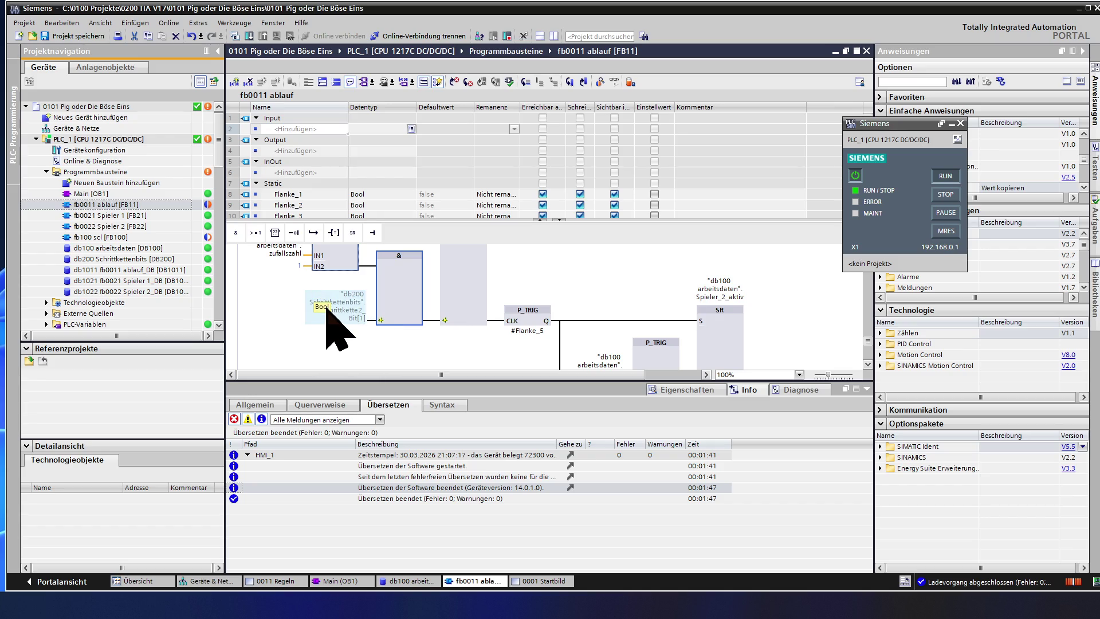
Step: Set the pasted AND's step-bit operand to Schrittkette1_Bit[1]
left_click(345, 318)
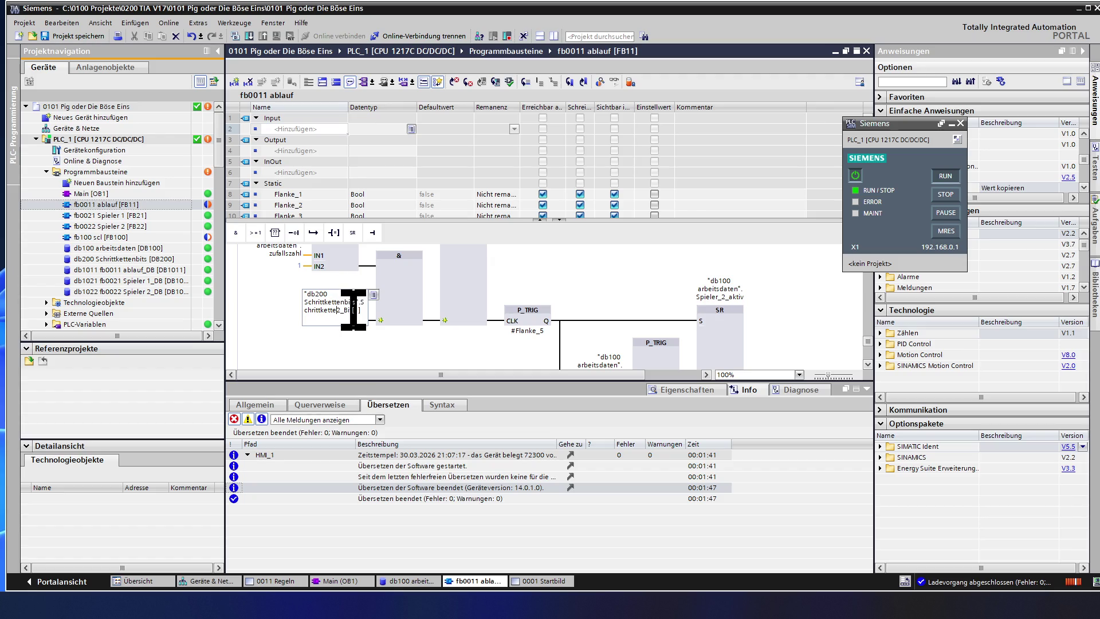
type("1")
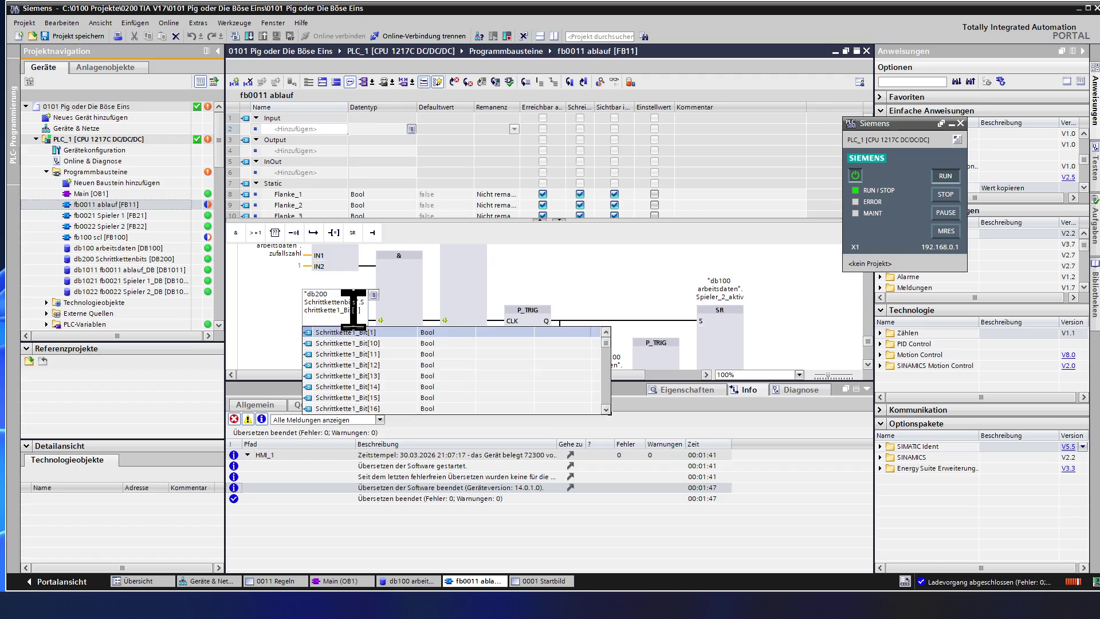
left_click(393, 316)
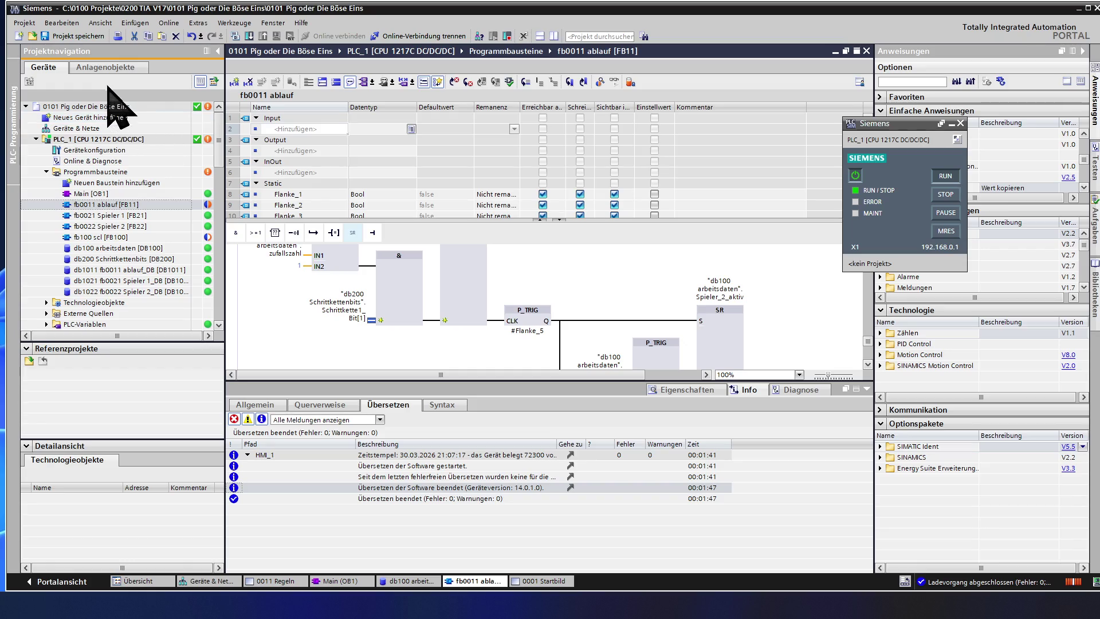
Step: Save the project and drag an OR (>=1) box into the empty logic box of the network
left_click(94, 40)
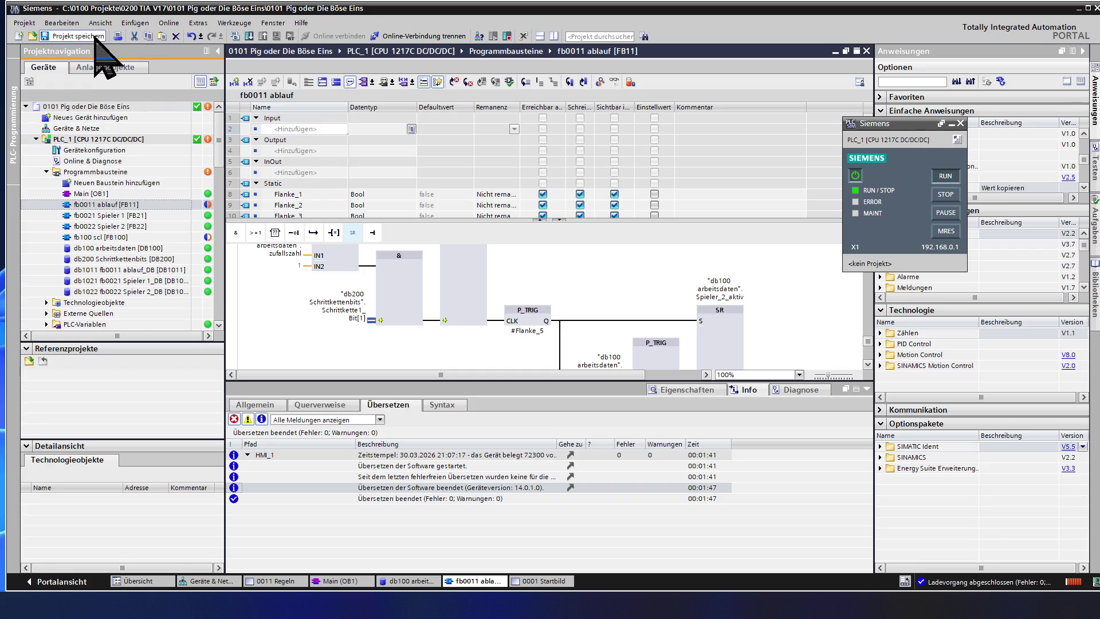
left_click(484, 292)
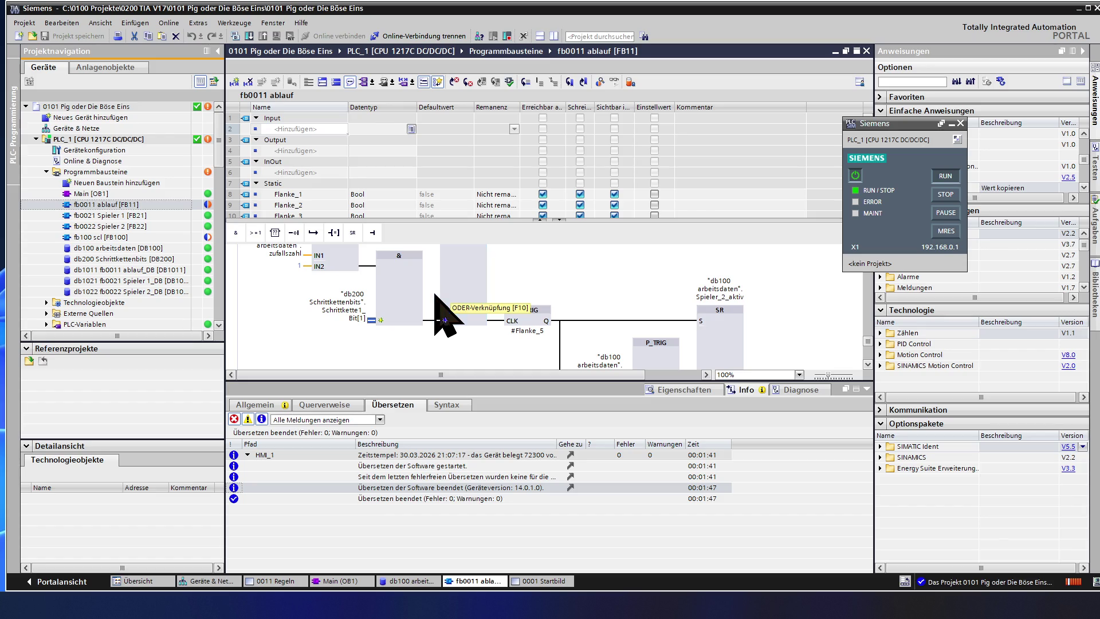
left_click_drag(450, 297, 440, 322)
scroll(440, 322, "up", 2)
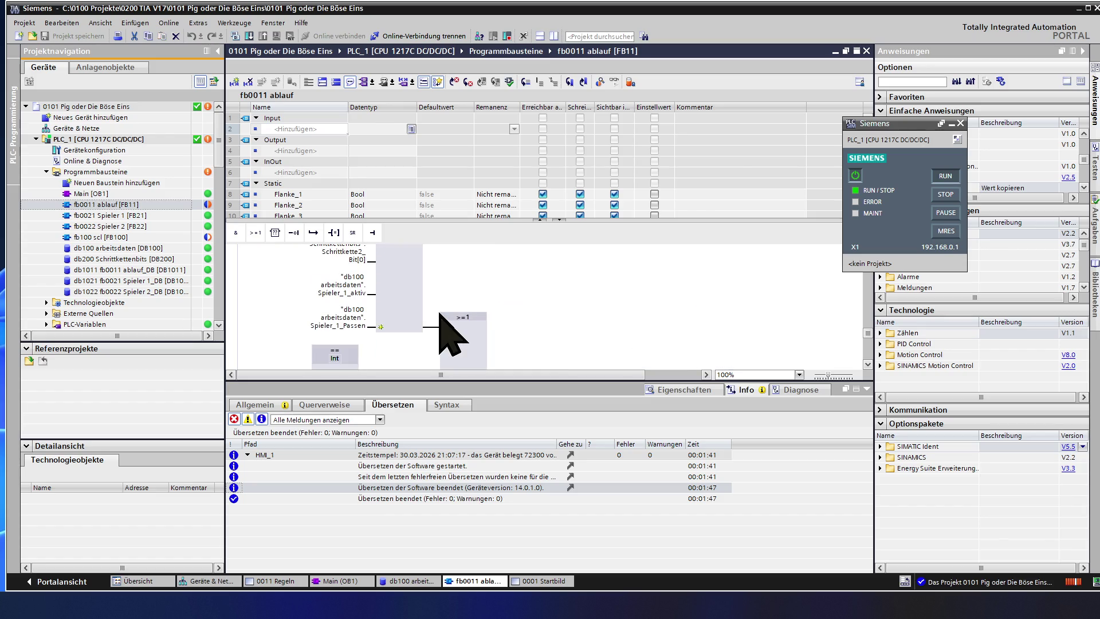
scroll(440, 315, "down", 2)
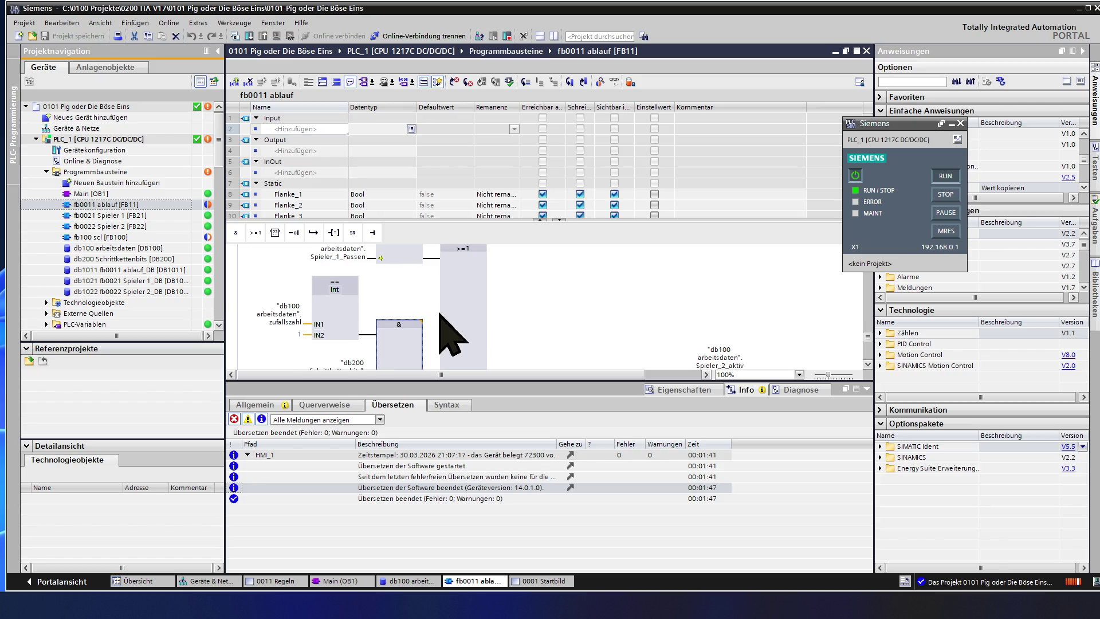
scroll(440, 323, "down", 1)
scroll(440, 323, "down", 2)
scroll(440, 322, "up", 3)
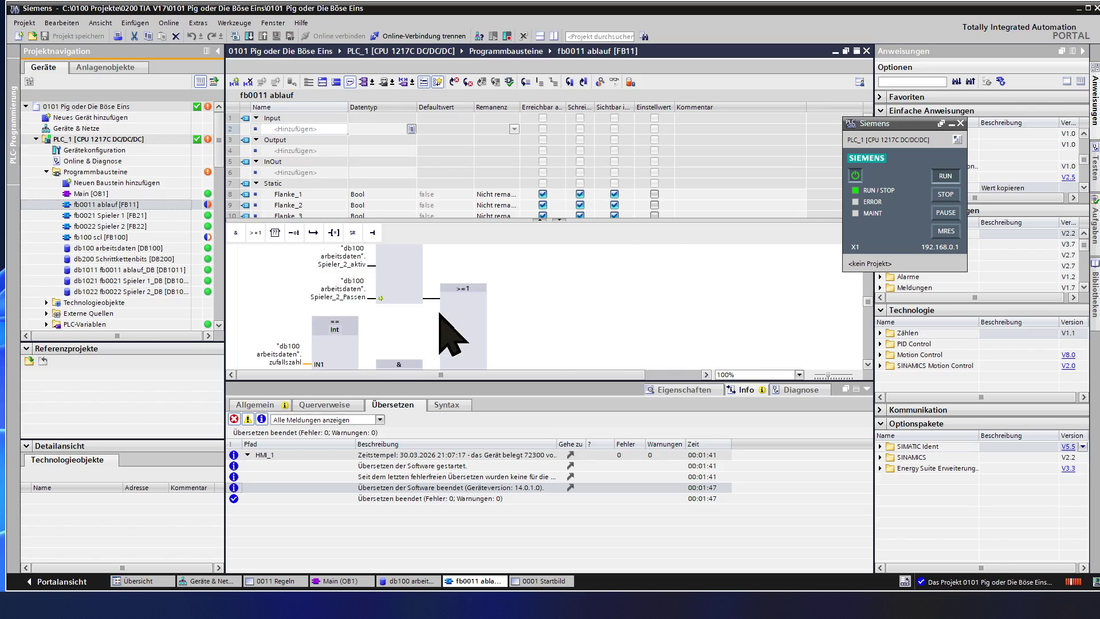
scroll(440, 323, "up", 2)
scroll(440, 322, "up", 3)
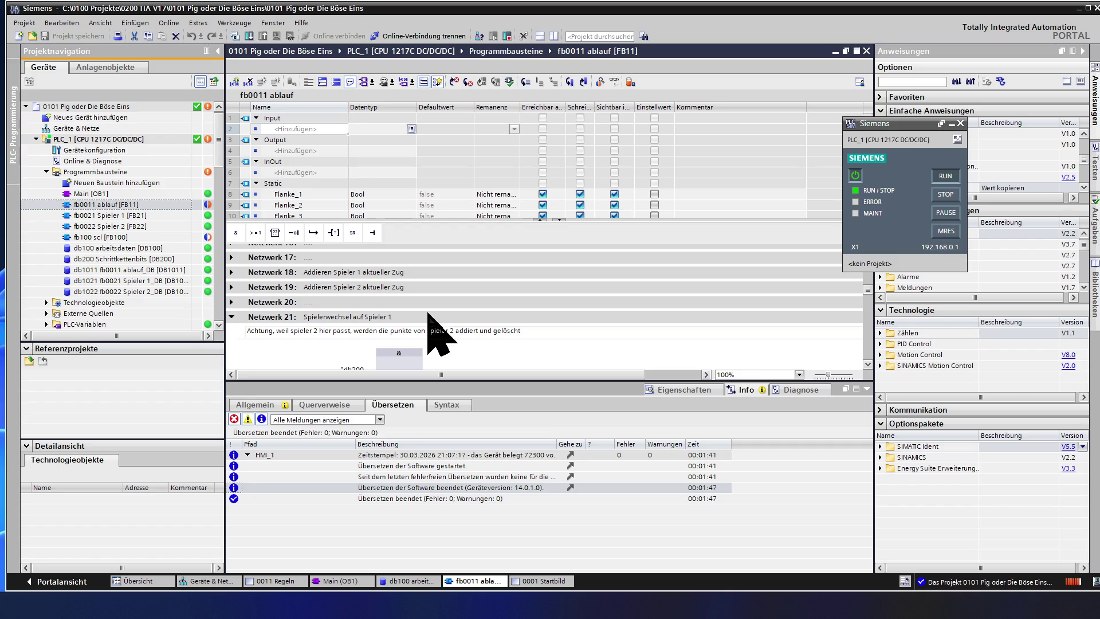
scroll(428, 312, "up", 5)
scroll(428, 312, "up", 5)
scroll(429, 312, "up", 5)
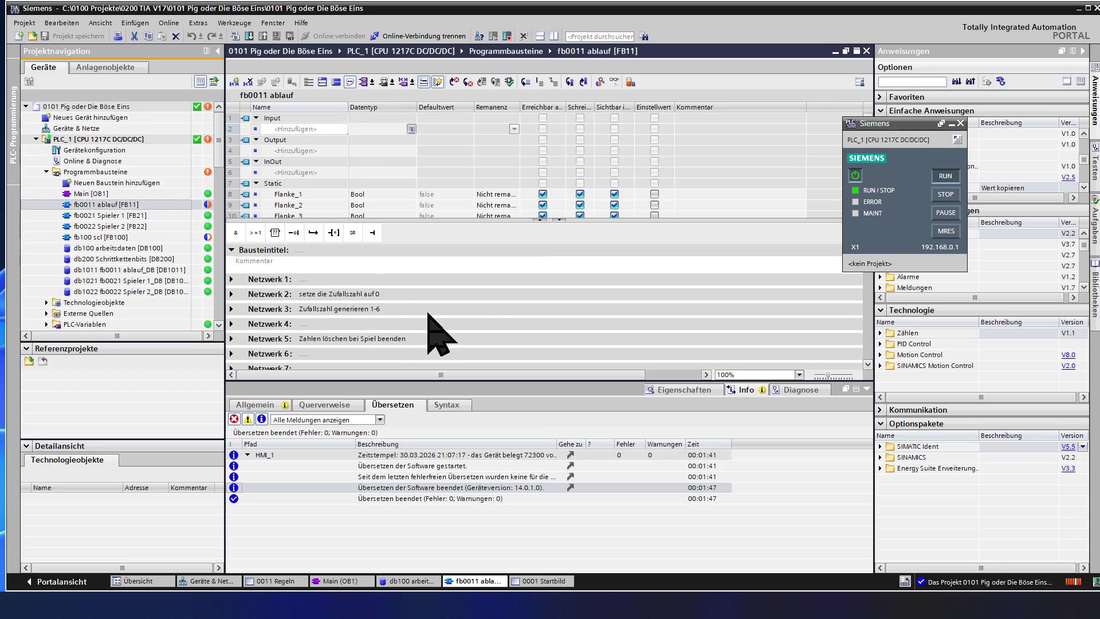
scroll(417, 322, "down", 3)
scroll(403, 323, "down", 2)
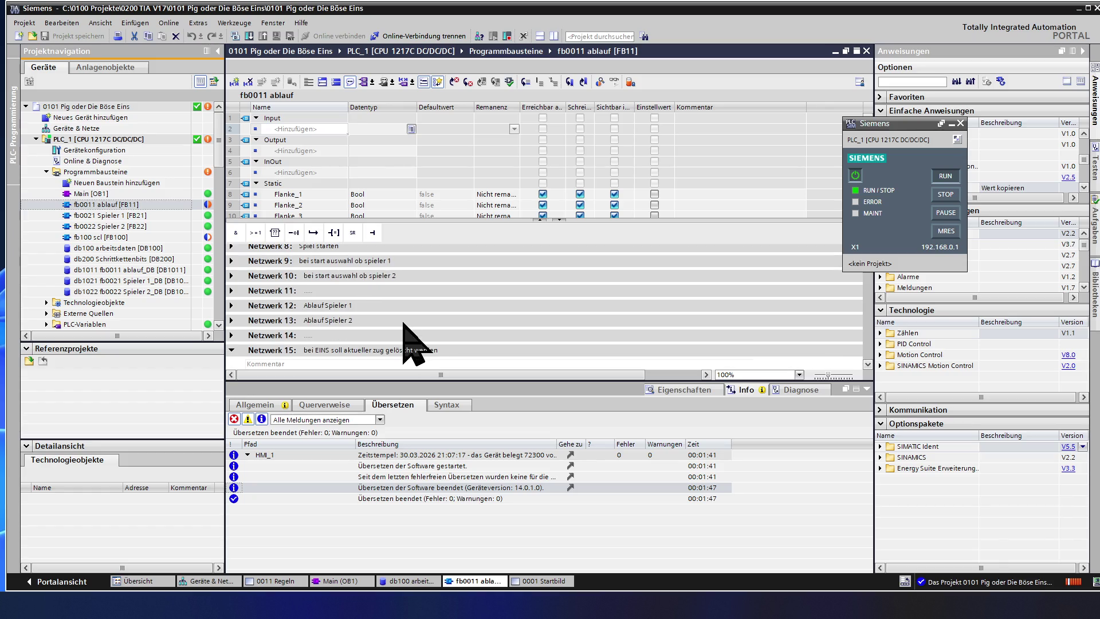
Step: In Netzwerk 12, add an input to the AND box and copy the Schrittkette1_Bit[0] operand
left_click(231, 306)
scroll(407, 315, "down", 2)
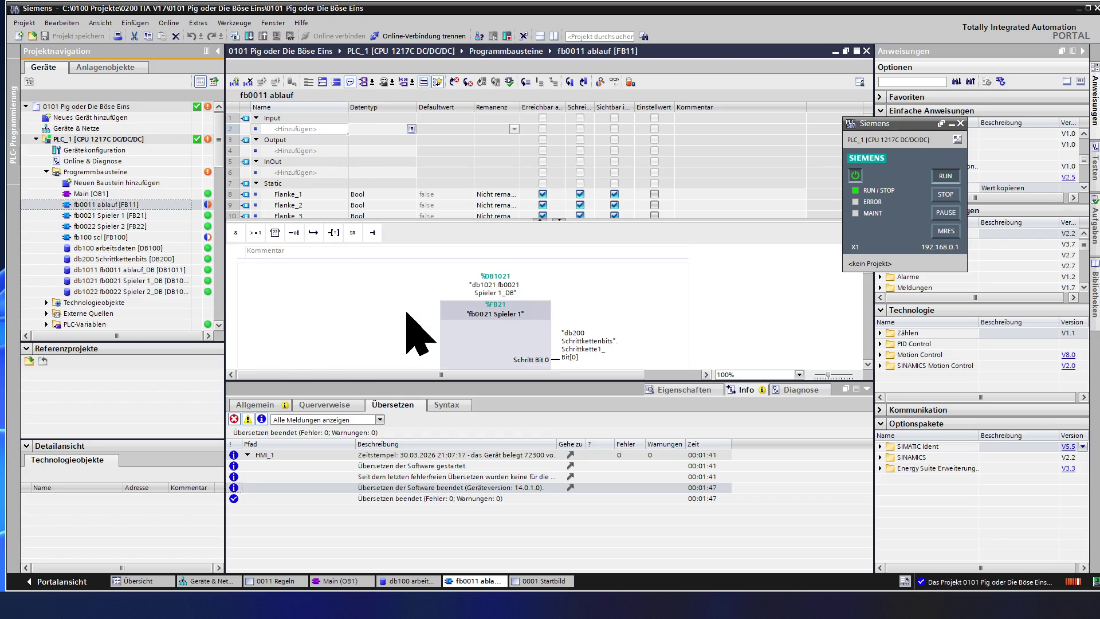
scroll(407, 318, "down", 2)
scroll(498, 336, "down", 2)
scroll(501, 342, "down", 2)
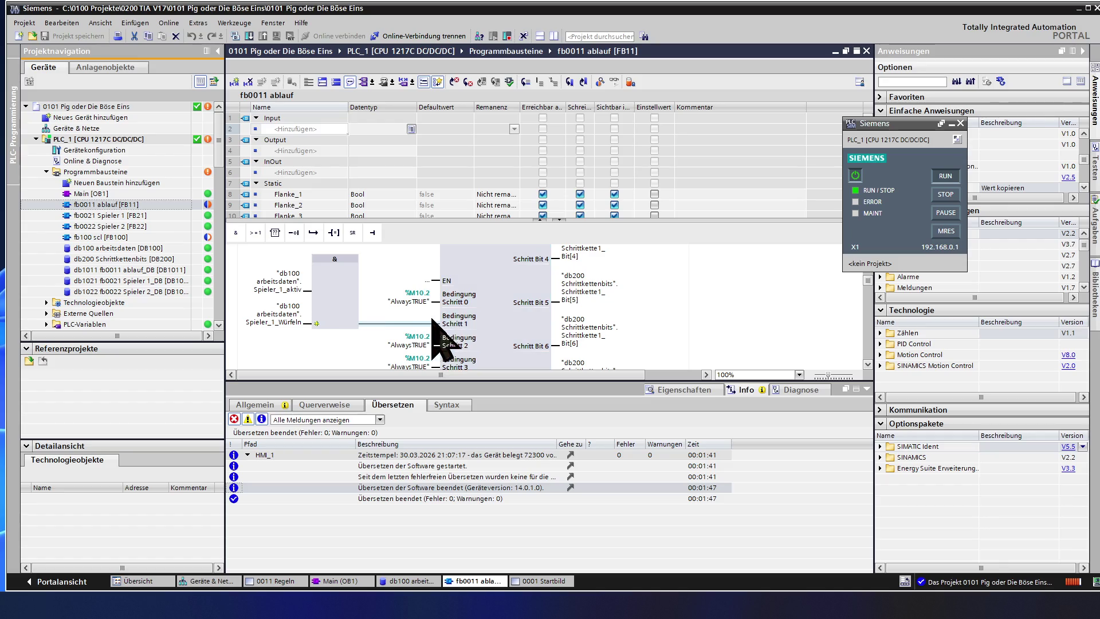
left_click(341, 318)
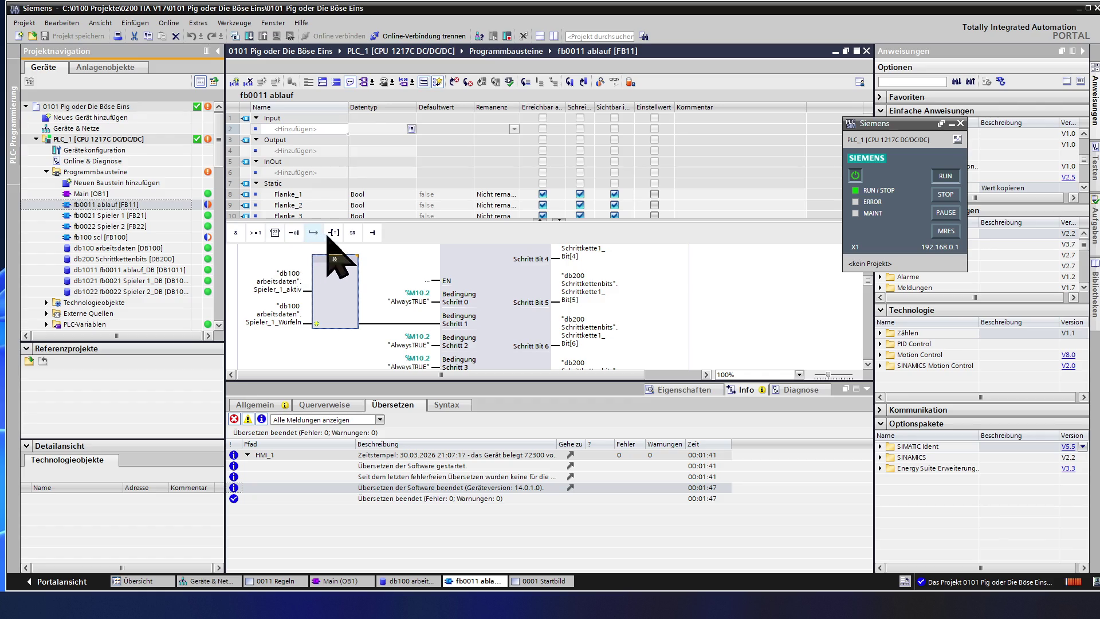
left_click(373, 233)
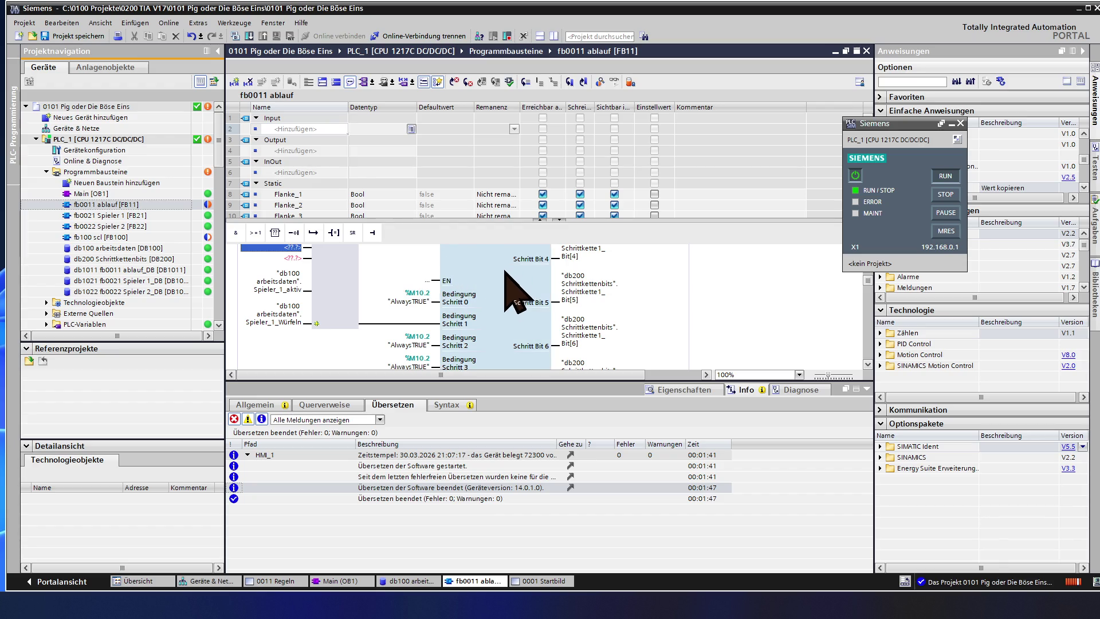
scroll(511, 306, "up", 2)
scroll(516, 306, "up", 1)
scroll(515, 306, "up", 1)
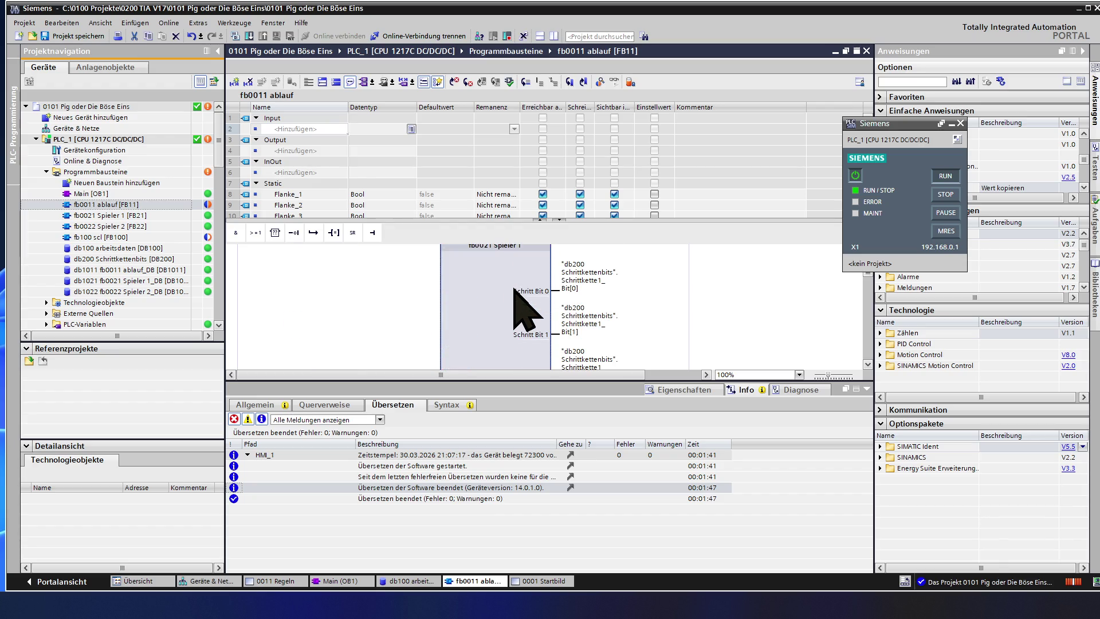
left_click(573, 291)
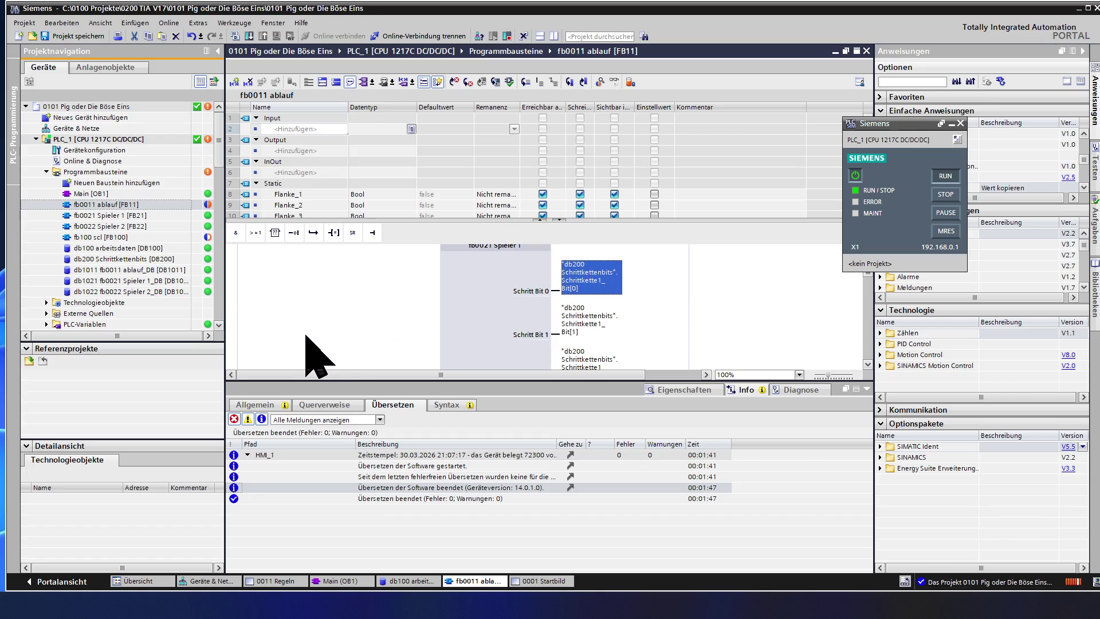
left_click(346, 328)
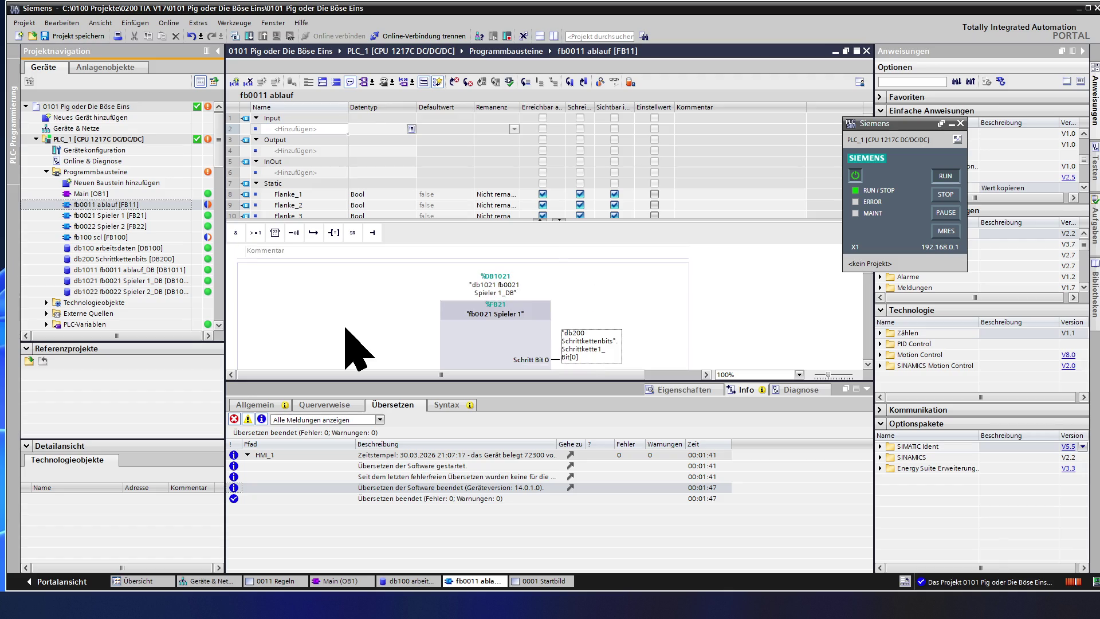
scroll(345, 327, "down", 2)
scroll(346, 328, "down", 1)
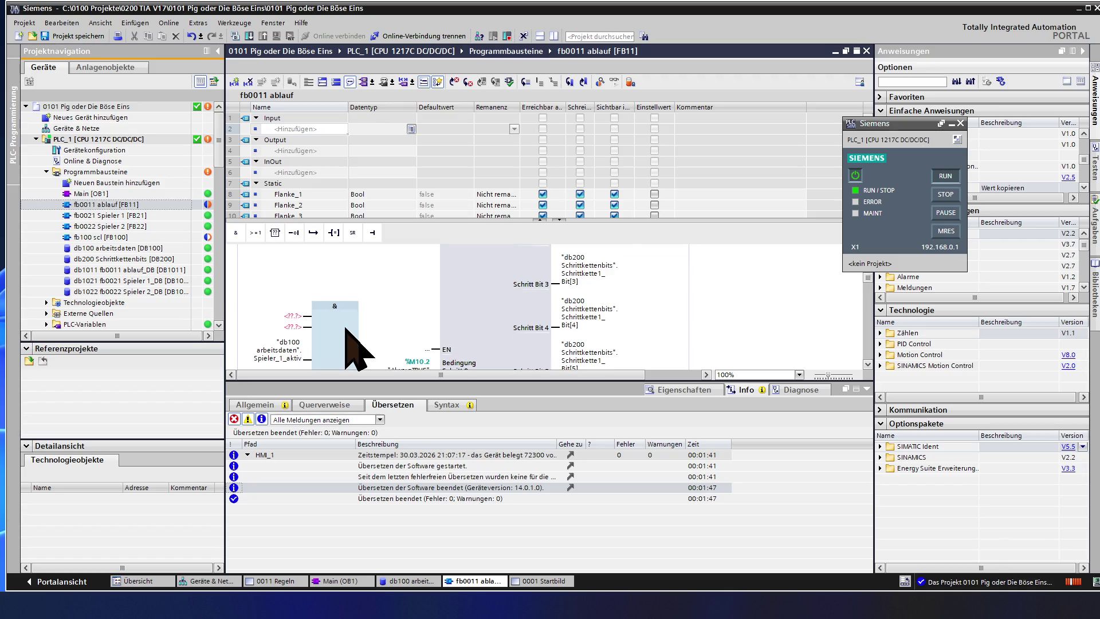
Step: Assign Schrittkette1_Bit[0] and Schrittkette2_Bit[0] to the two AND inputs
double_click(297, 316)
type("\"db200 Schrittkettenbits\".Schrittkette1_Bit[0]")
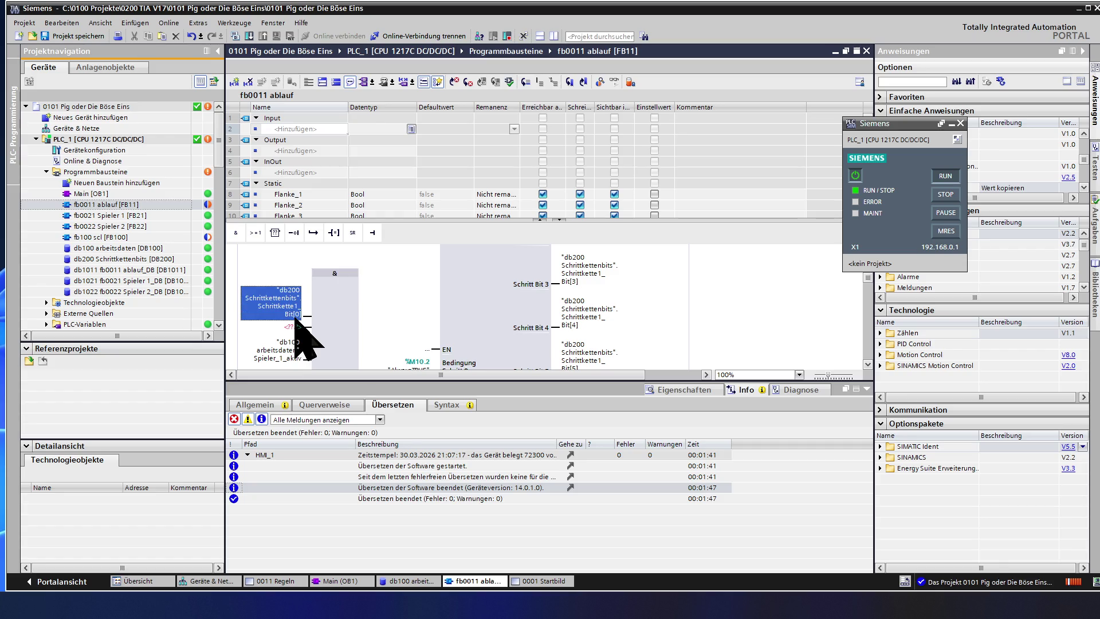
key("Return")
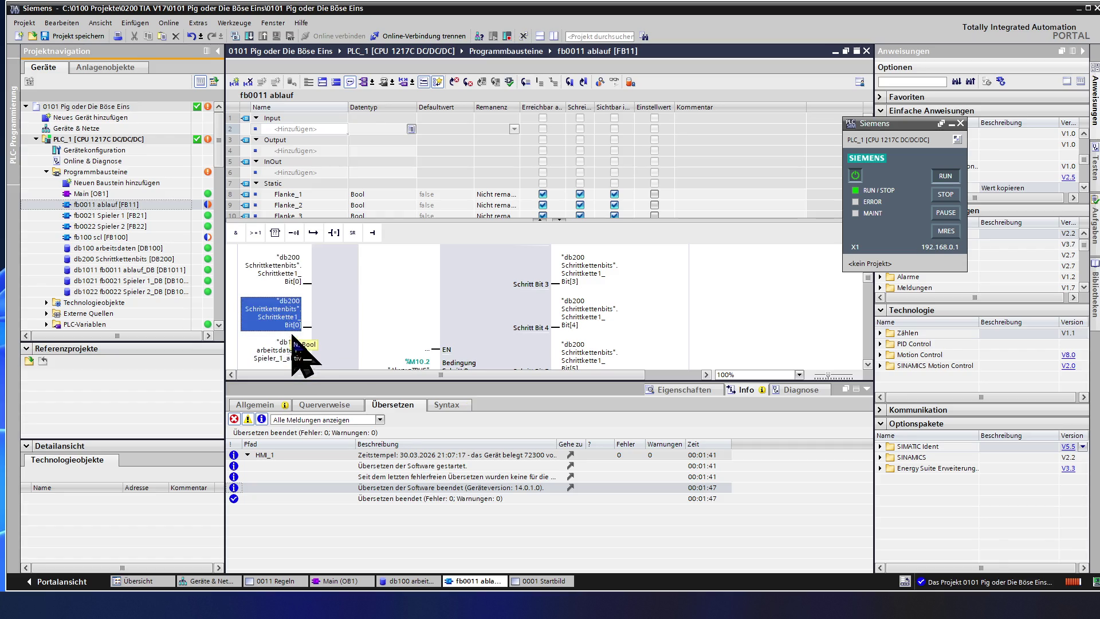
double_click(300, 328)
key("ctrl+v")
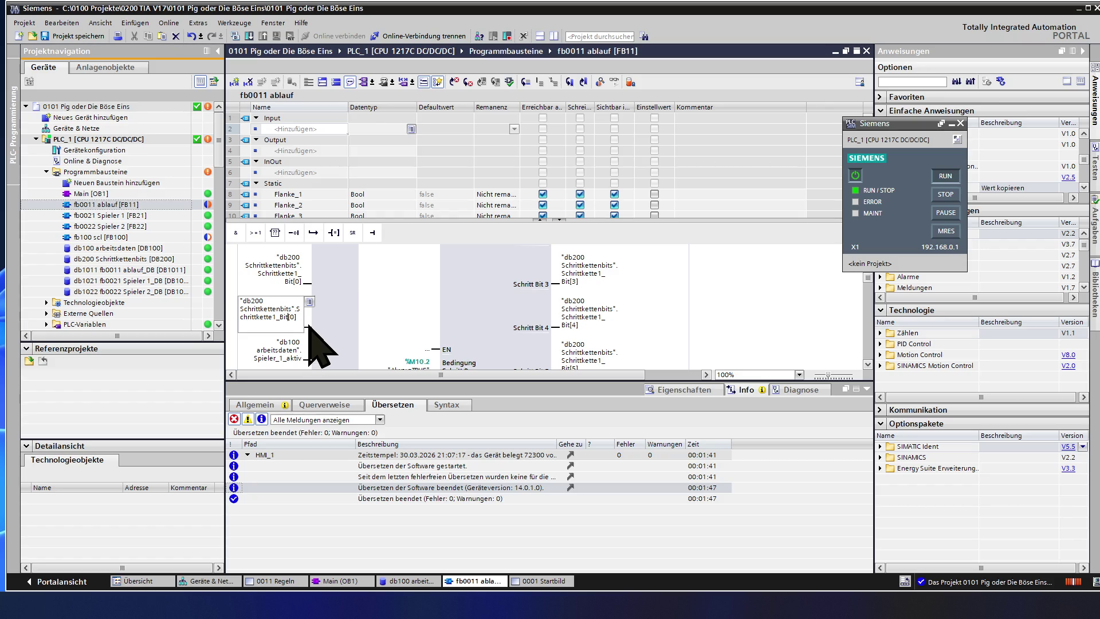
key("BackSpace")
type("2")
key("Return")
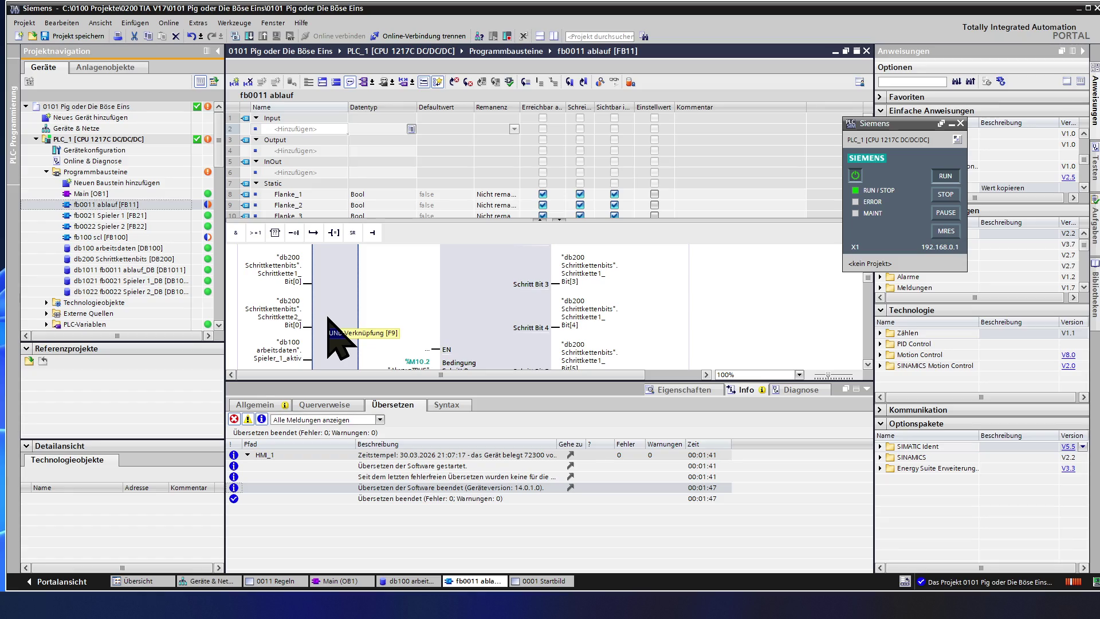
scroll(336, 339, "down", 3)
scroll(336, 339, "down", 3)
scroll(336, 340, "down", 2)
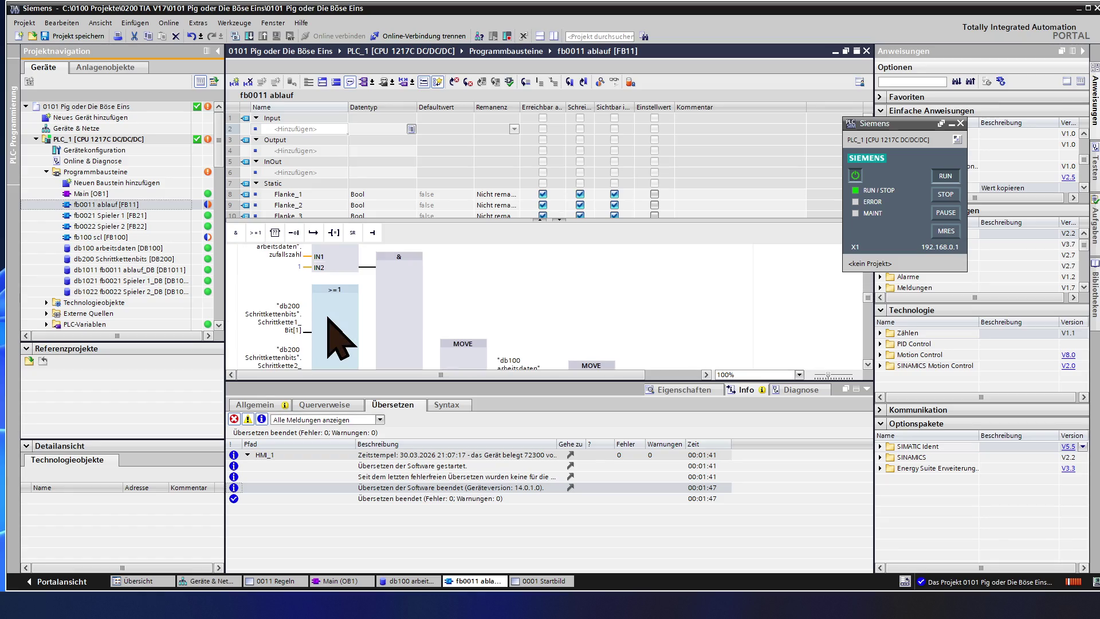
scroll(340, 340, "down", 1)
scroll(340, 342, "down", 2)
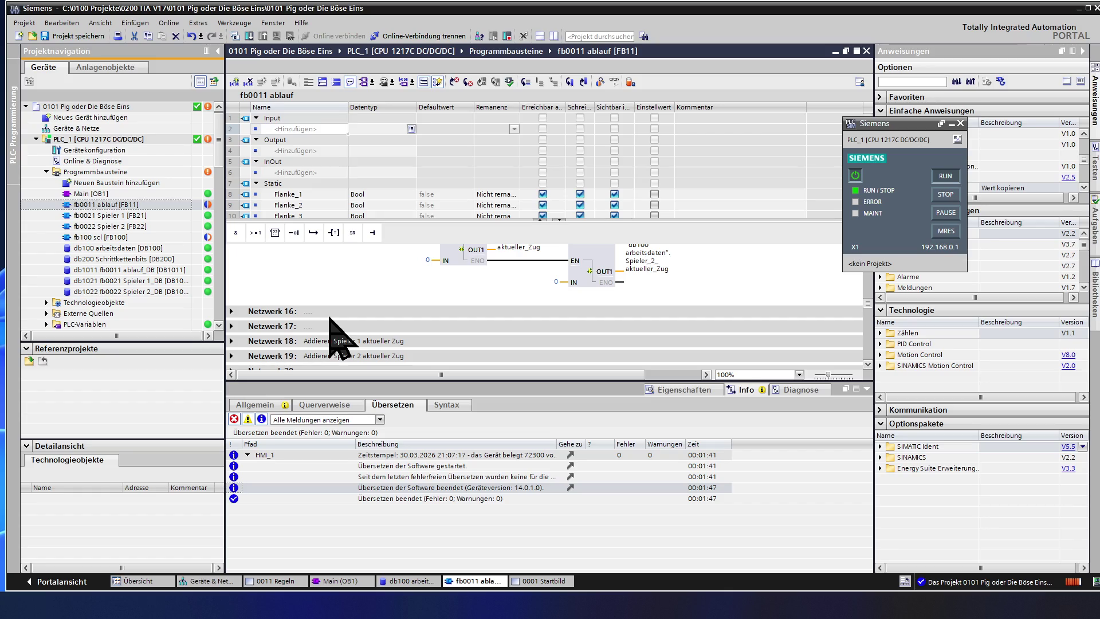
scroll(340, 339, "up", 2)
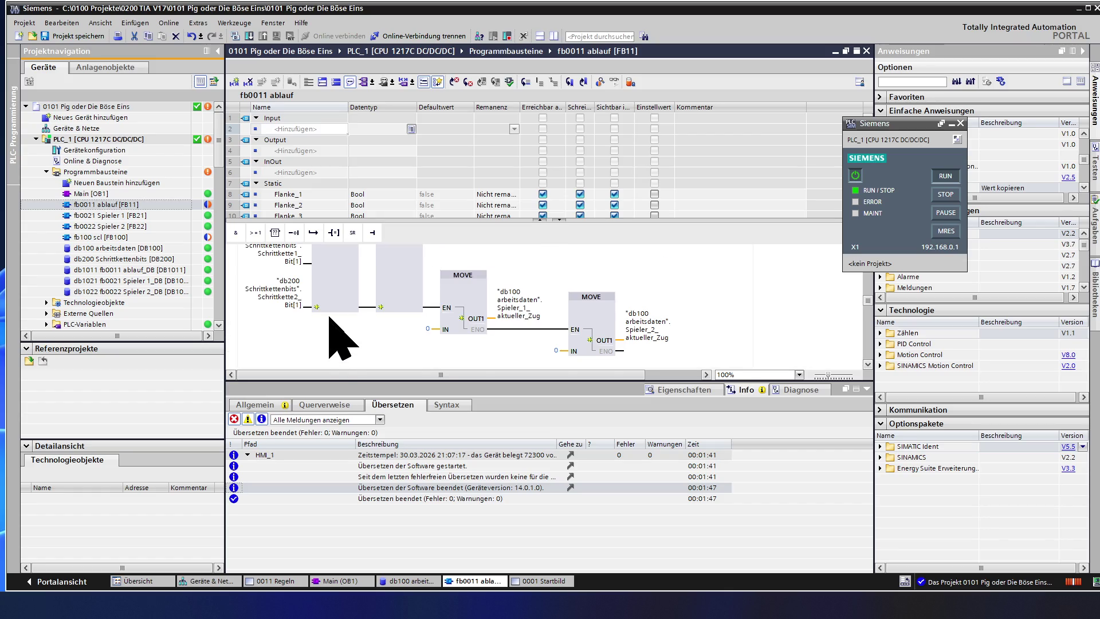
scroll(339, 340, "up", 2)
scroll(340, 340, "up", 1)
scroll(340, 340, "up", 1)
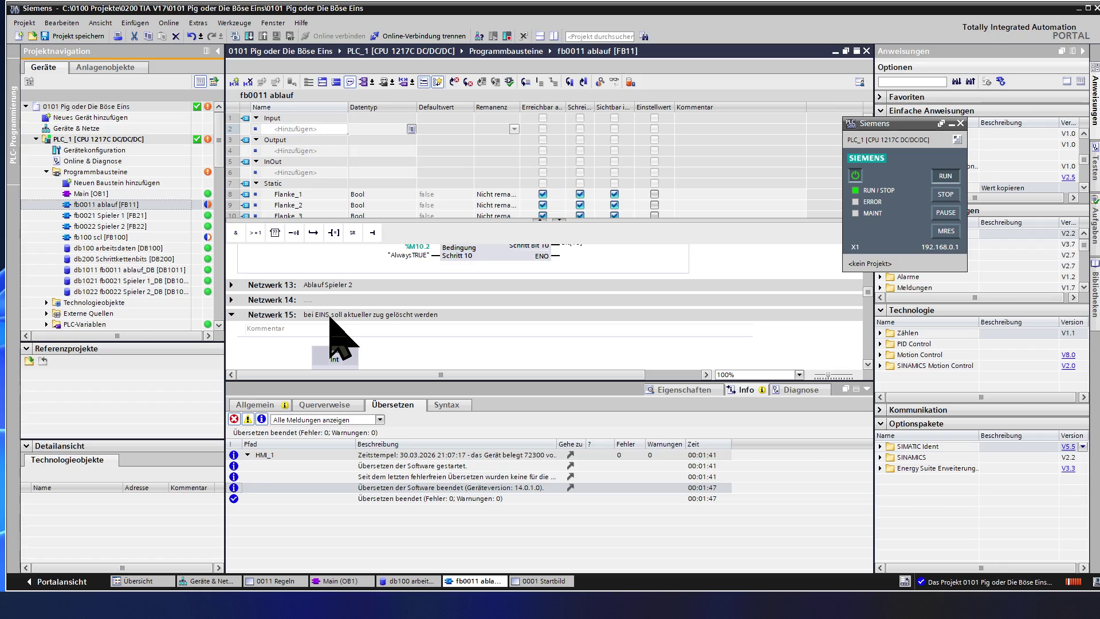
Step: In Netzwerk 13, add two new inputs to the AND logic feeding step 0
left_click(231, 284)
scroll(342, 325, "down", 2)
scroll(342, 326, "down", 1)
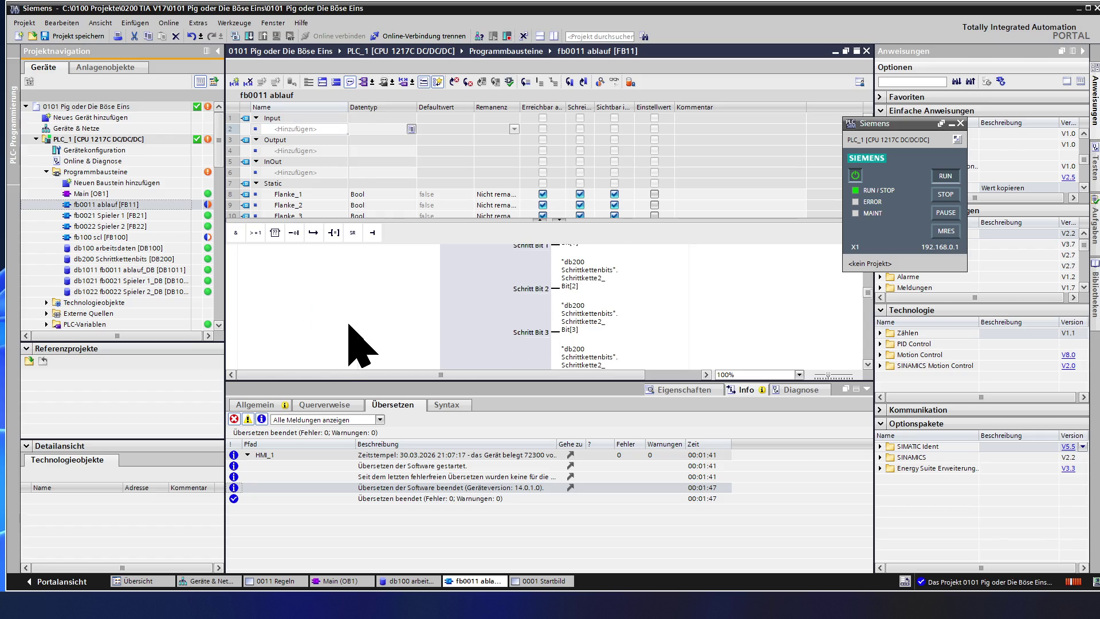
scroll(344, 327, "down", 3)
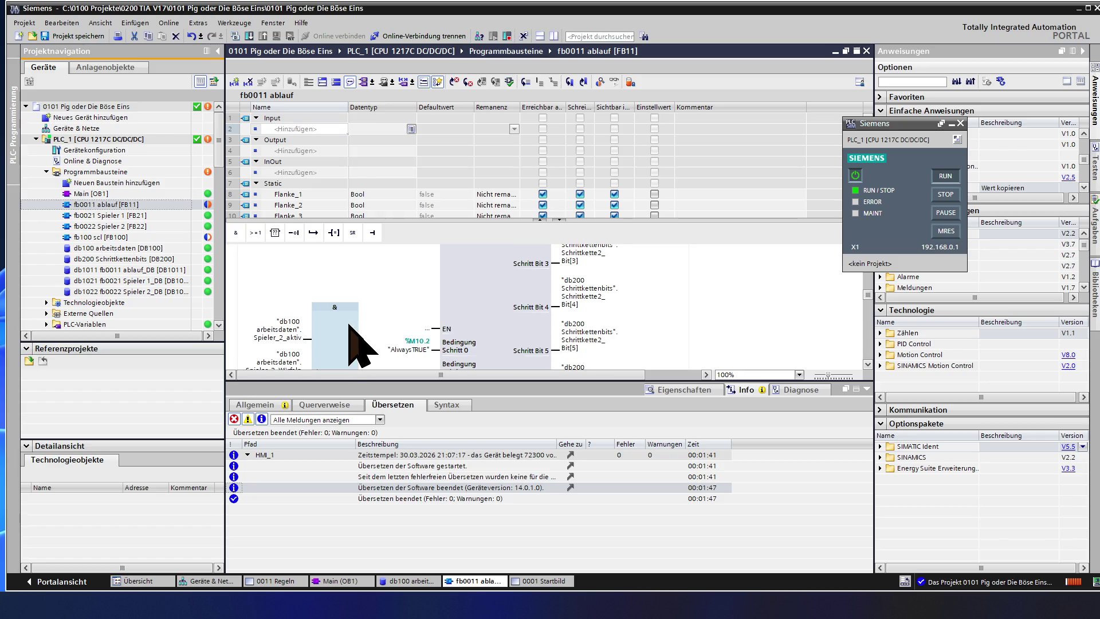
scroll(351, 328, "down", 2)
left_click(344, 292)
scroll(348, 288, "up", 2)
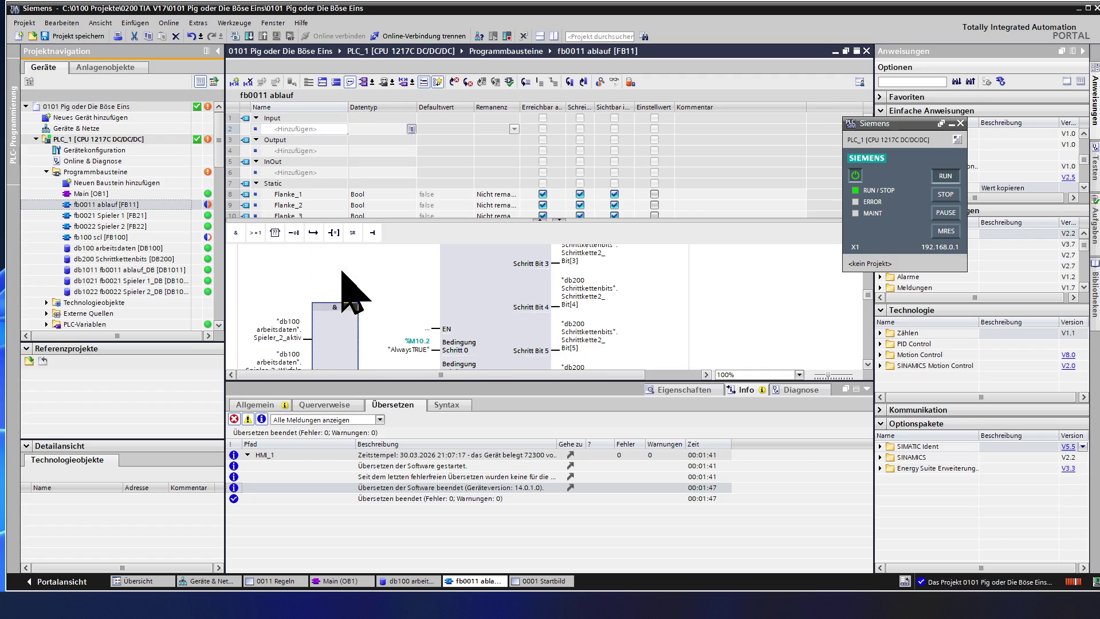
left_click(374, 234)
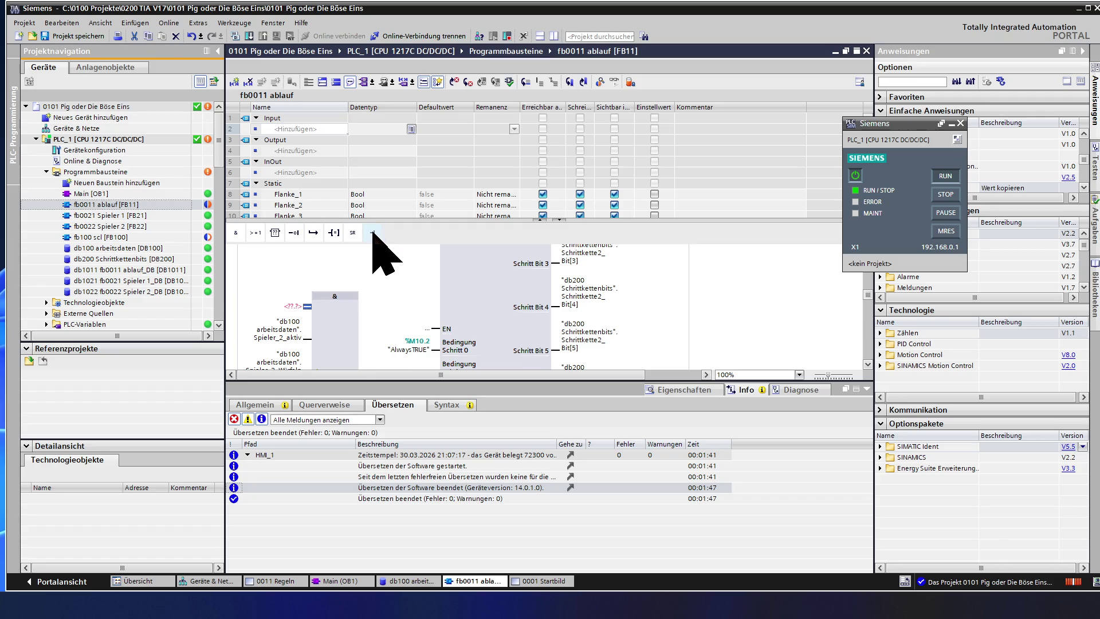
left_click(374, 233)
Step: Assign db200 Schrittkette1_Bit[0] and Schrittkette2_Bit[0] to the new AND inputs
left_click(294, 297)
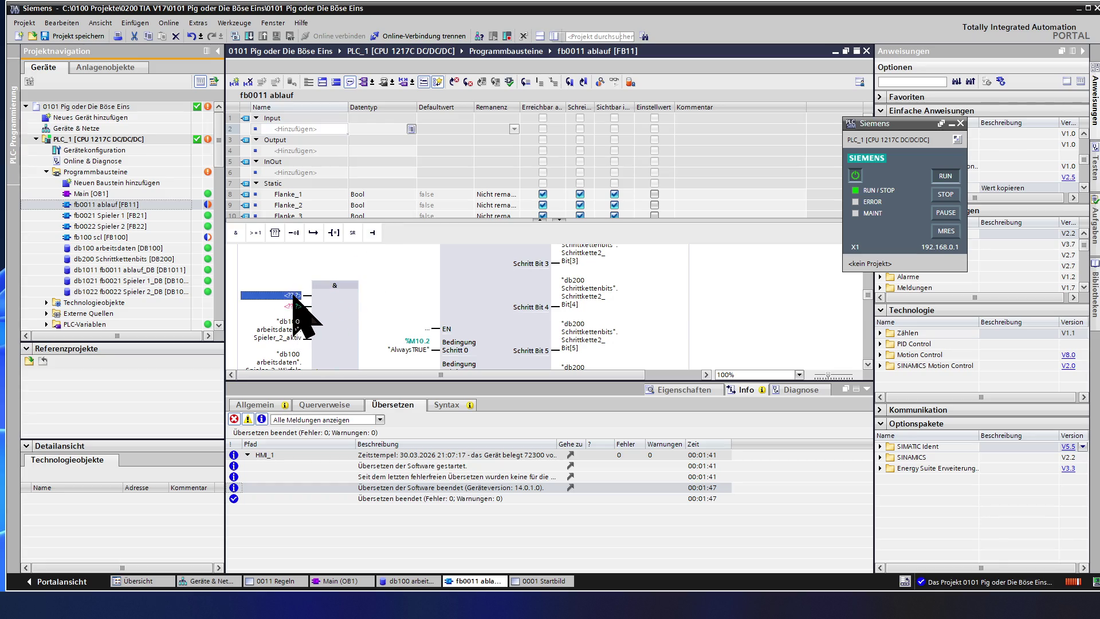
type("\"db200 Schrittkettenbits\".Schrittkette1_Bit[0]")
left_click(297, 306)
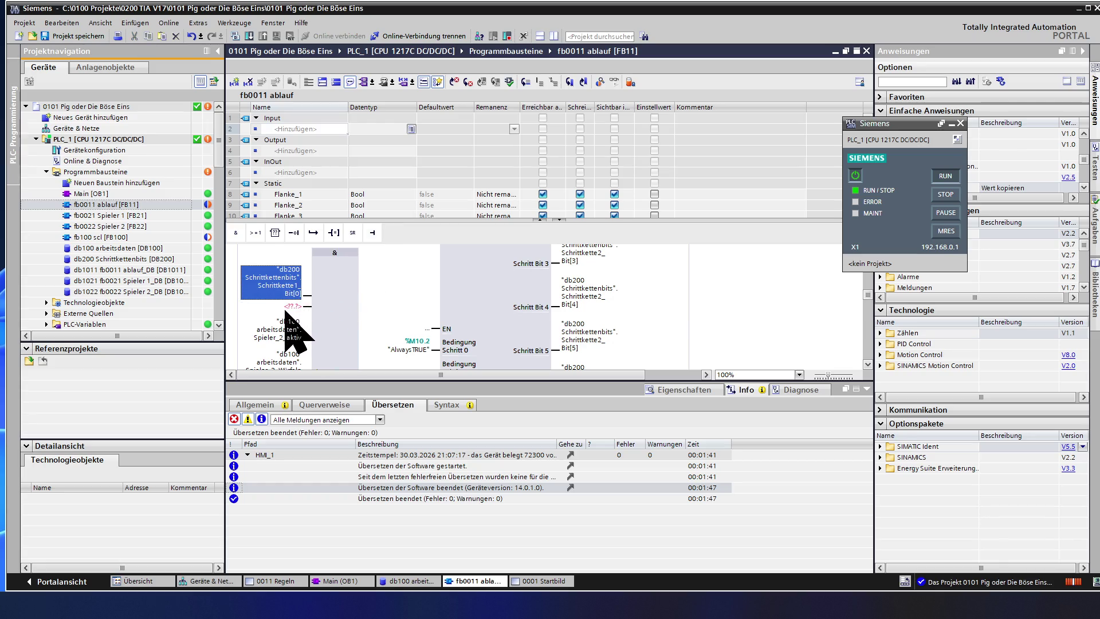
type("\"db200 Schrittkettenbits\".Schrittkette1_Bit[0]")
left_click(294, 312)
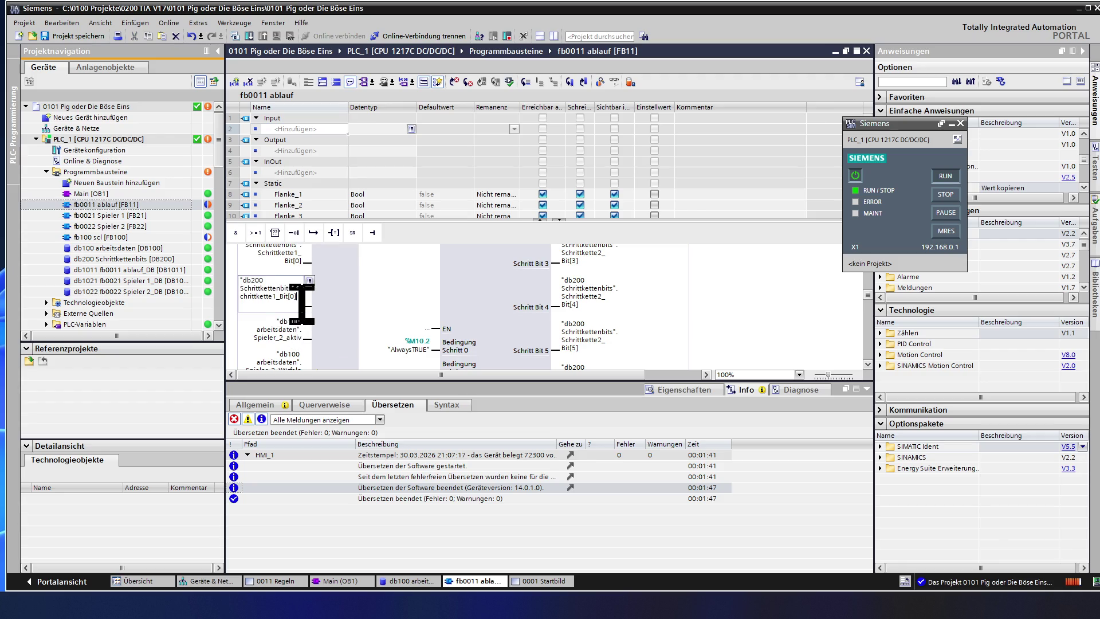
key("BackSpace")
type("2")
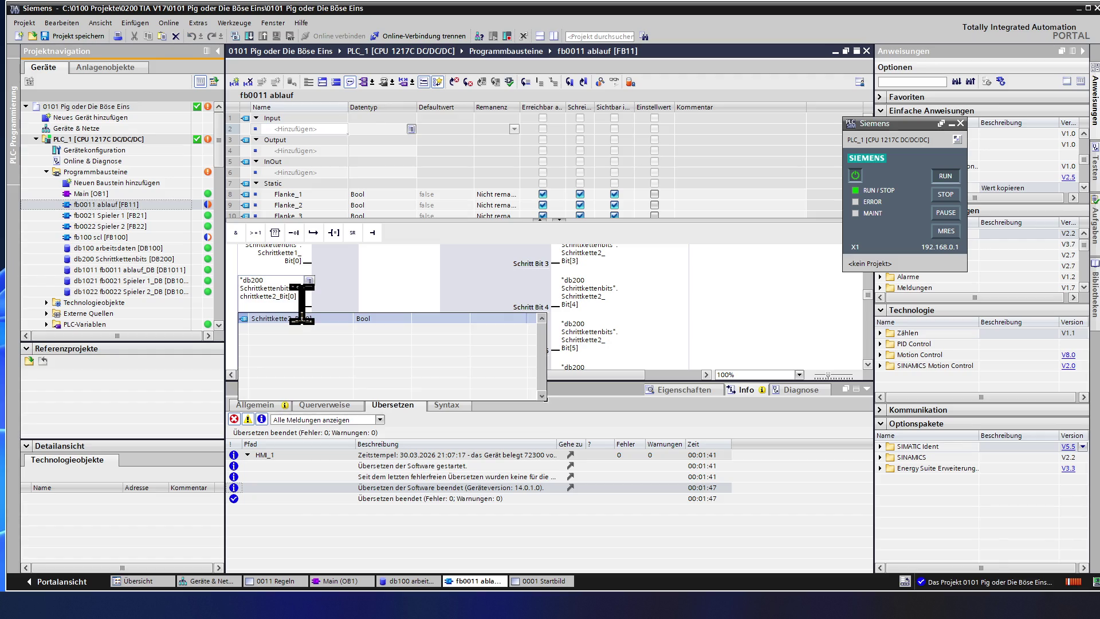
key("Return")
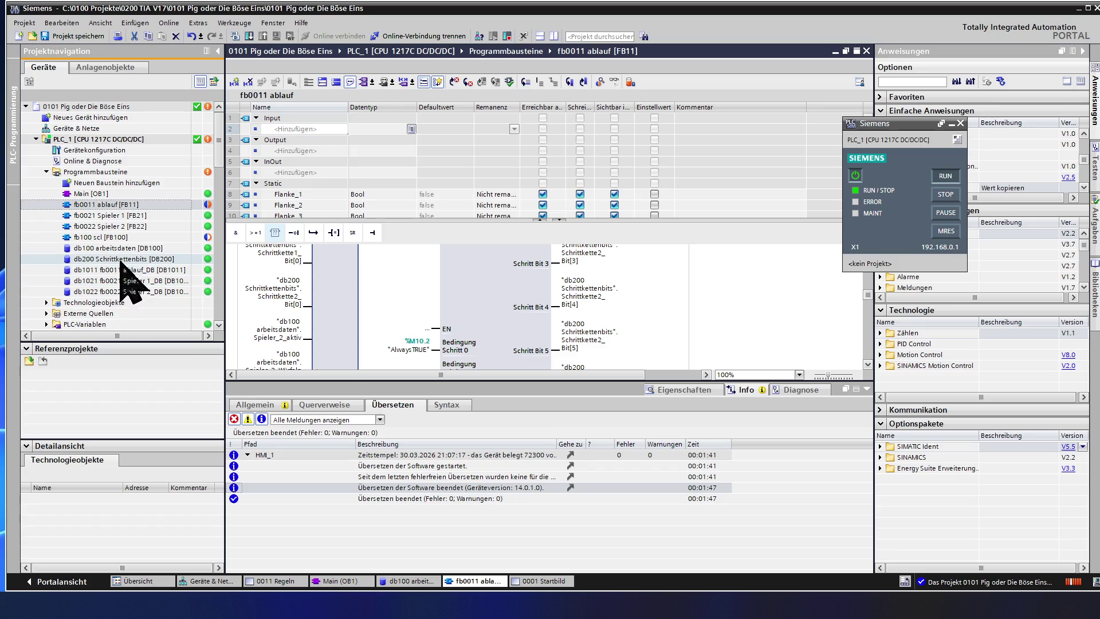
Step: Delete the fb100 scl block from the project tree and confirm with Ja
left_click(131, 239)
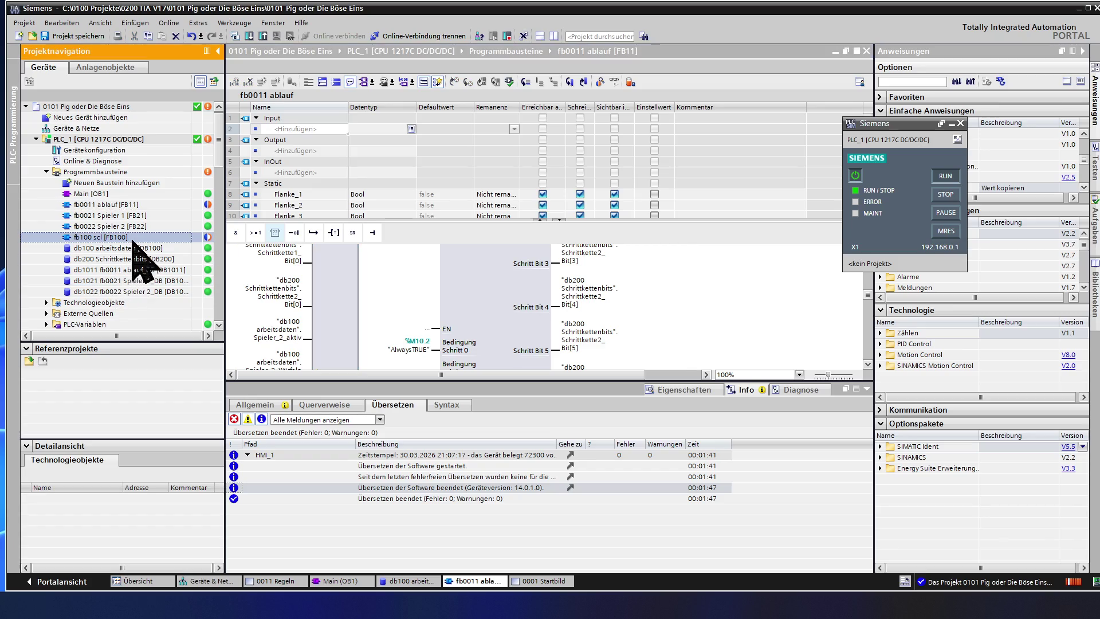
key("Delete")
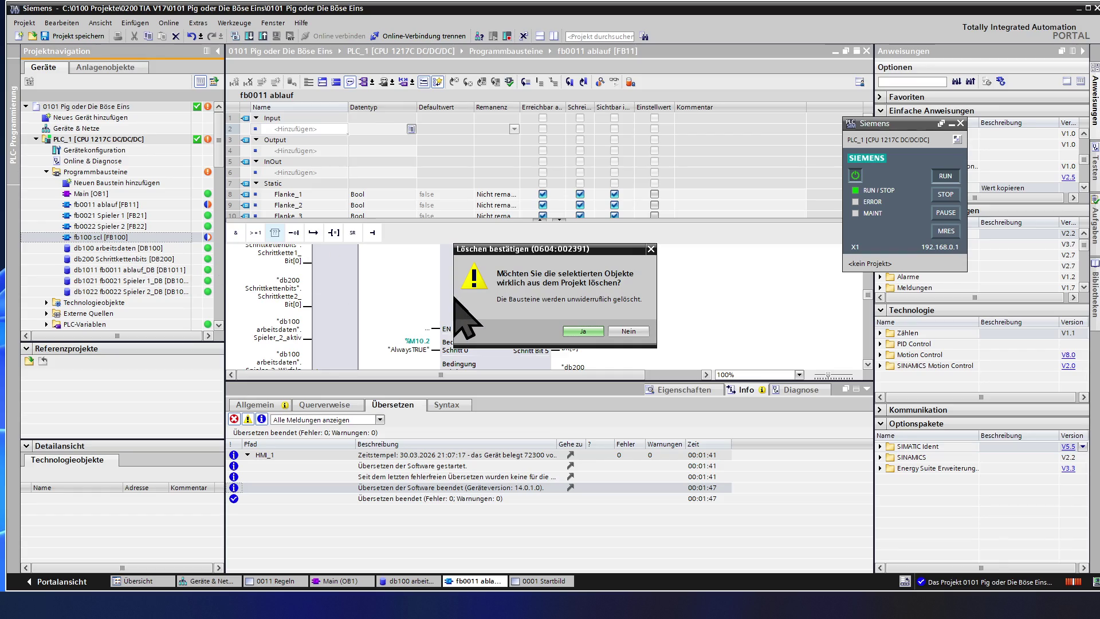
left_click(571, 332)
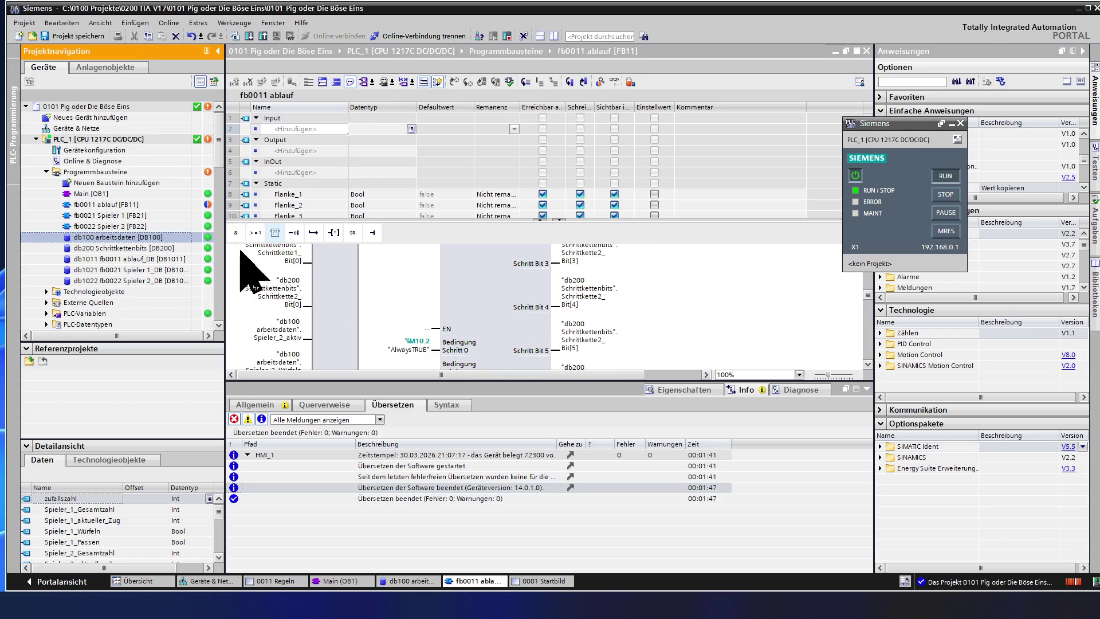
left_click(343, 267)
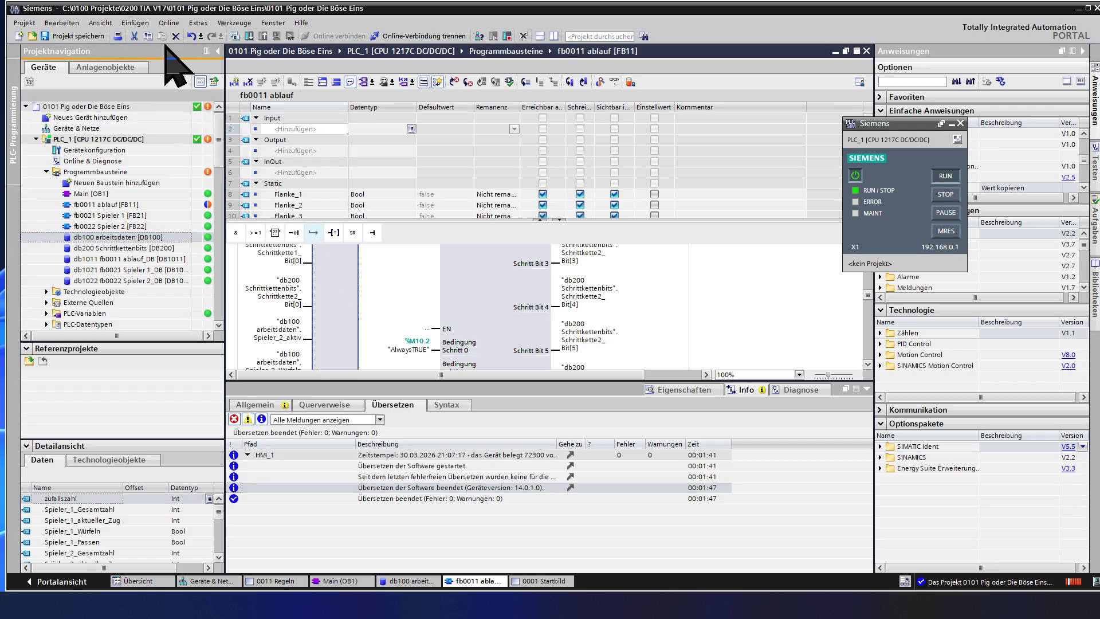
Step: Save the project and download the updated program to the simulated PLC_1
left_click(73, 37)
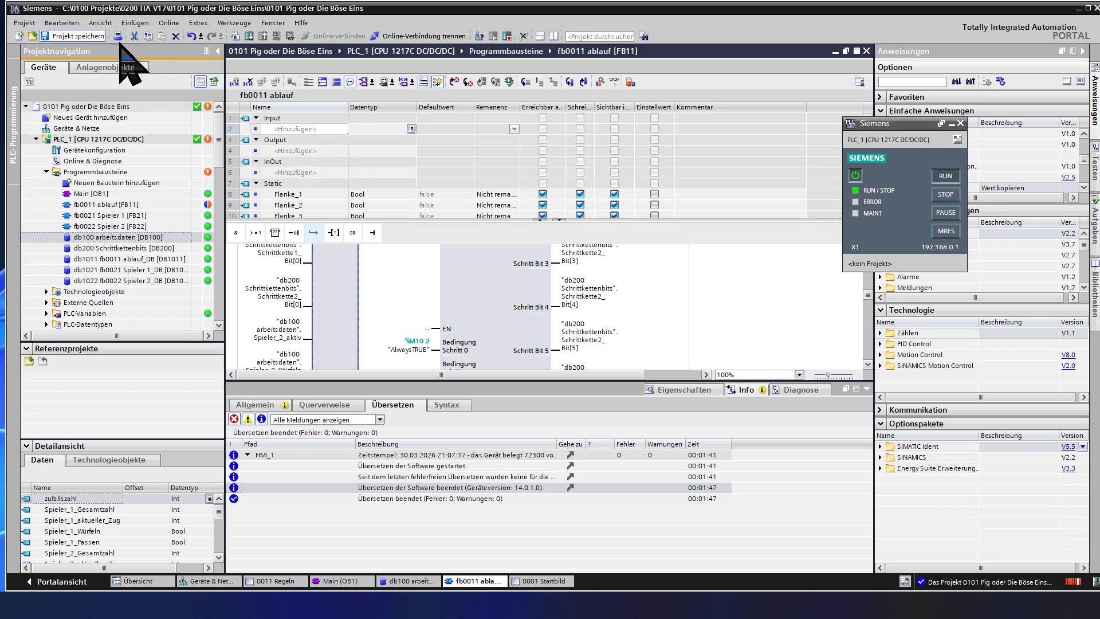
left_click(248, 36)
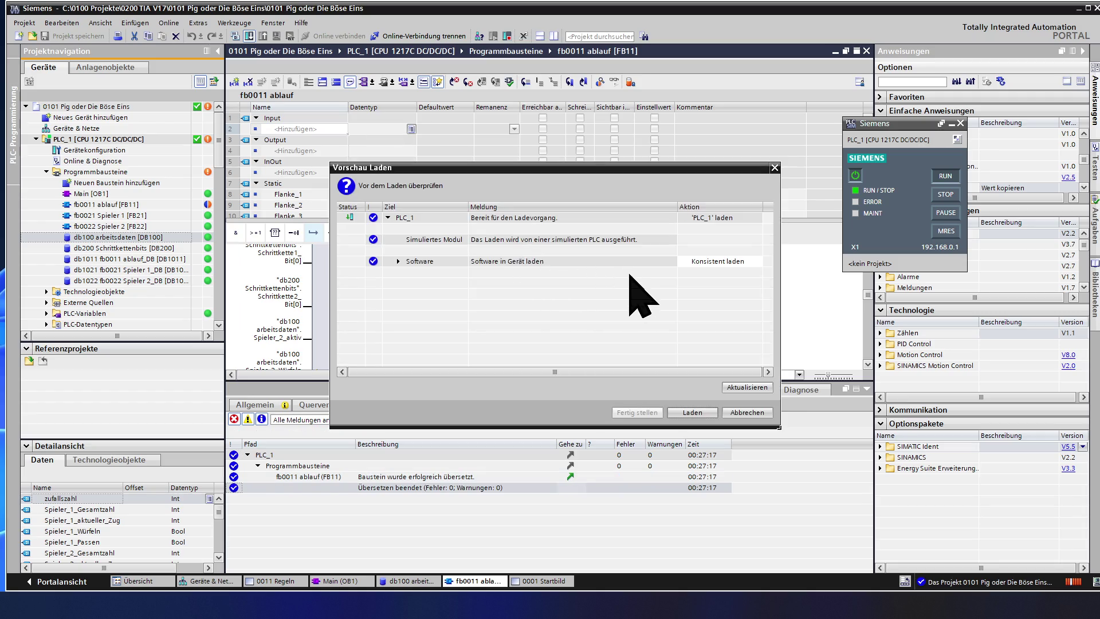
left_click(679, 412)
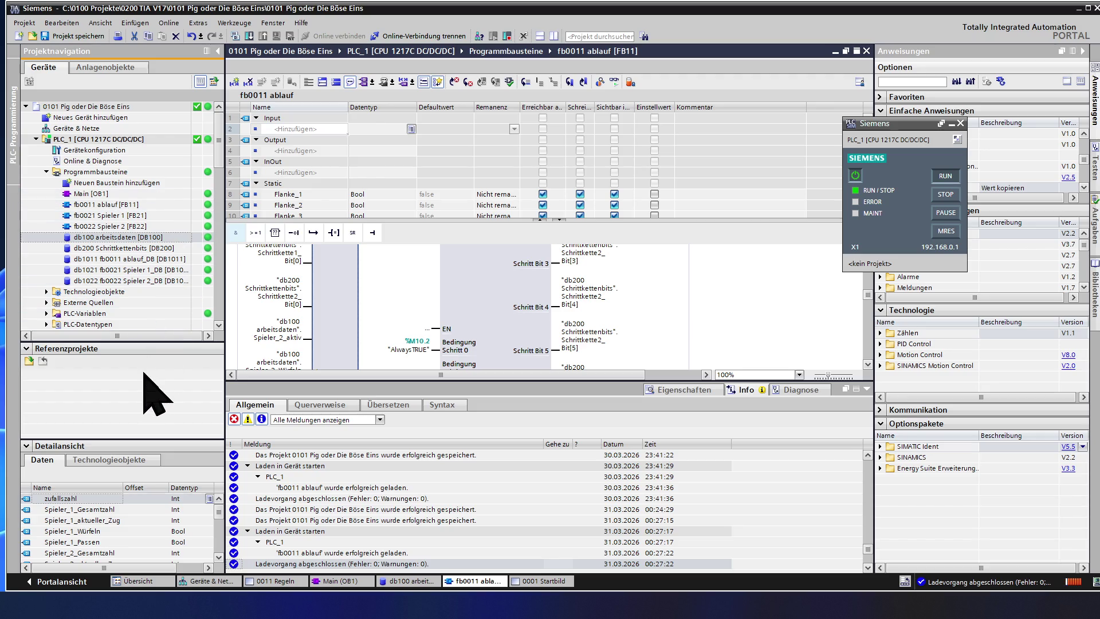
left_click(131, 280)
scroll(127, 280, "down", 2)
scroll(126, 281, "down", 2)
scroll(127, 281, "down", 2)
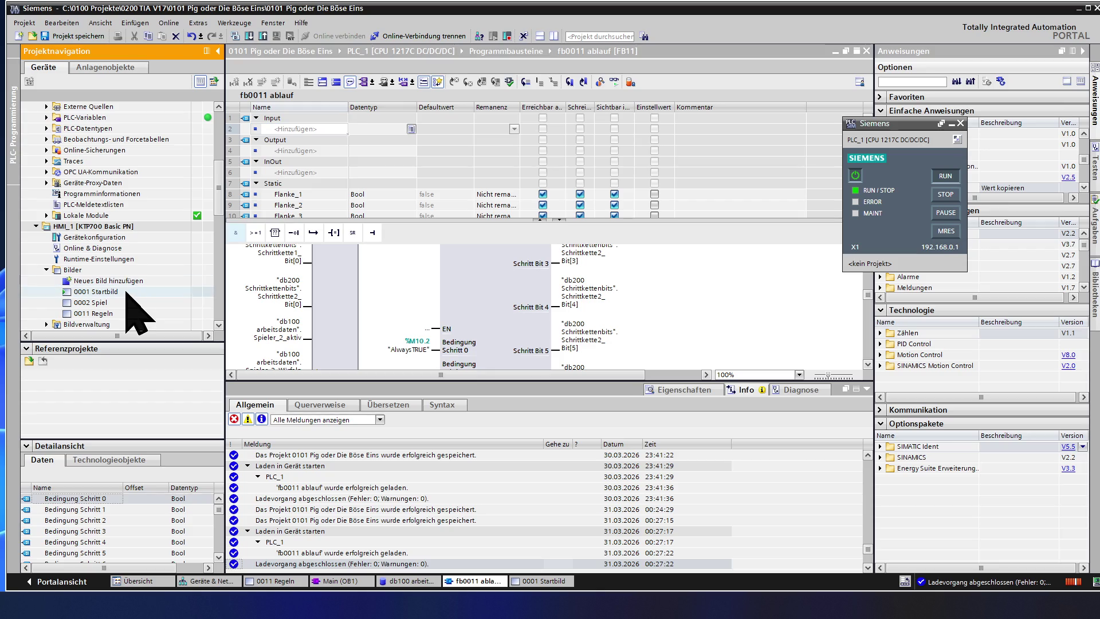
Step: Start the HMI runtime simulation with the 0001 Startbild screen and confirm the notice
left_click(126, 291)
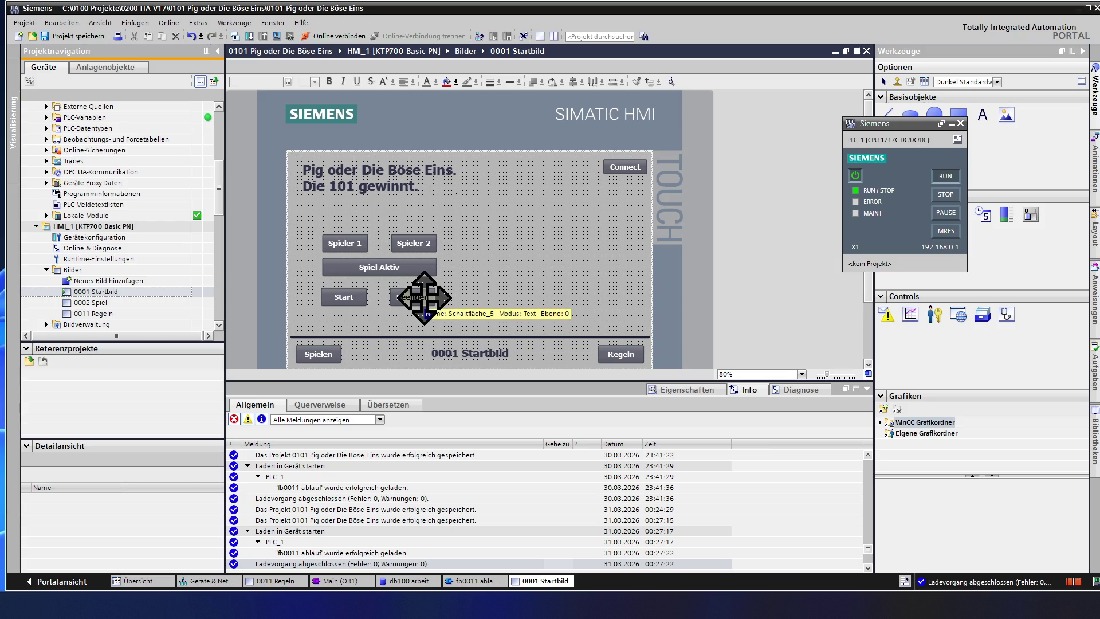
left_click(277, 36)
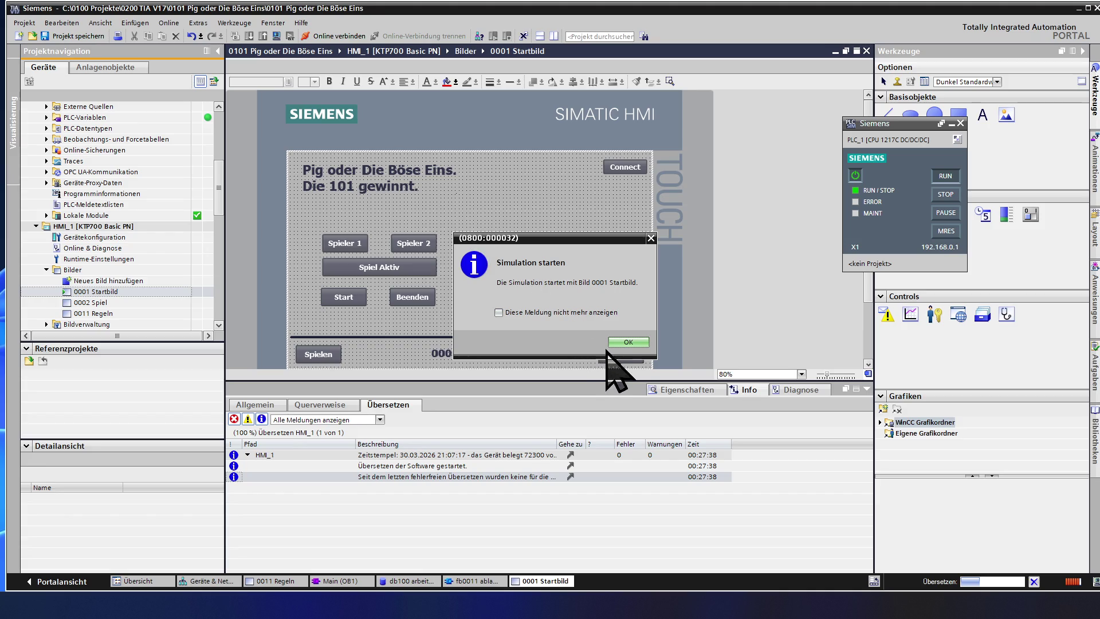
left_click(628, 342)
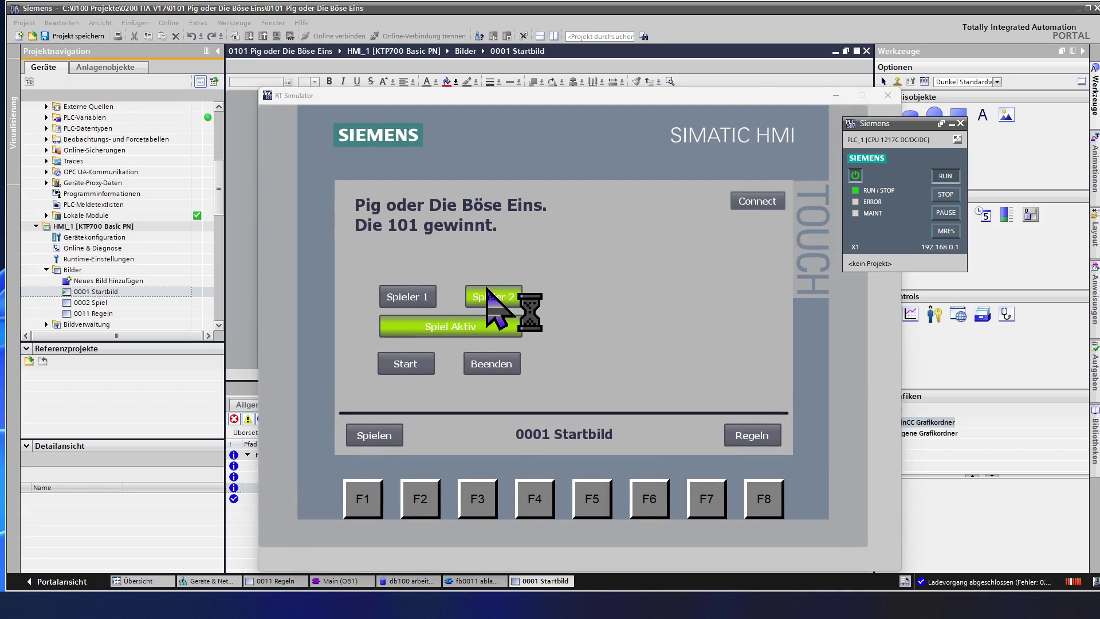
Step: End the active game, start a new one and switch to the 0002 Spiel screen
left_click(504, 364)
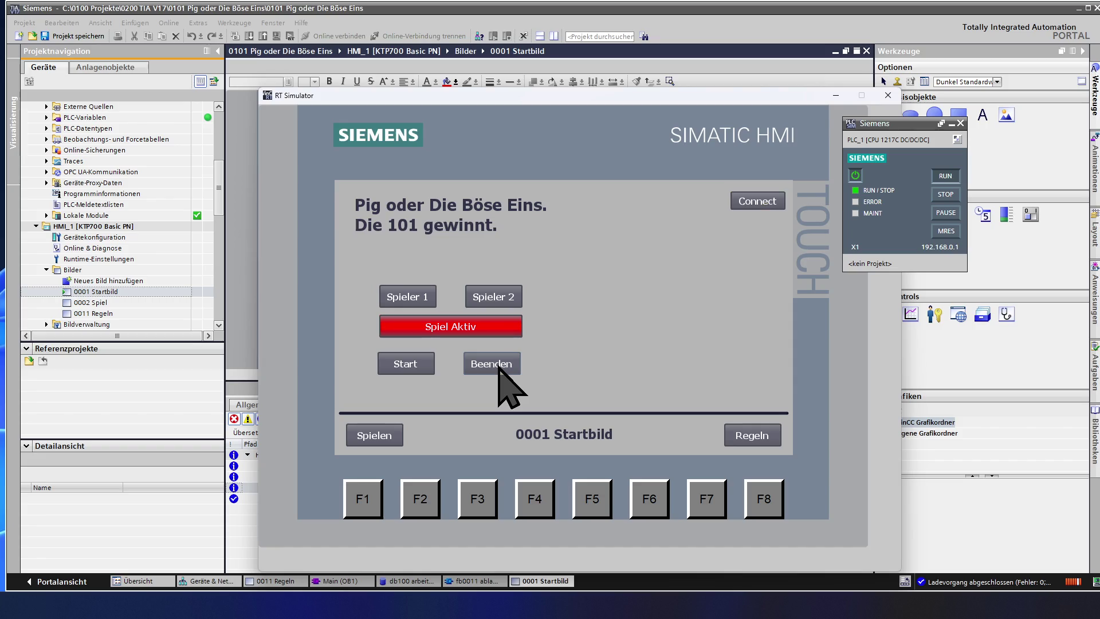
left_click(420, 364)
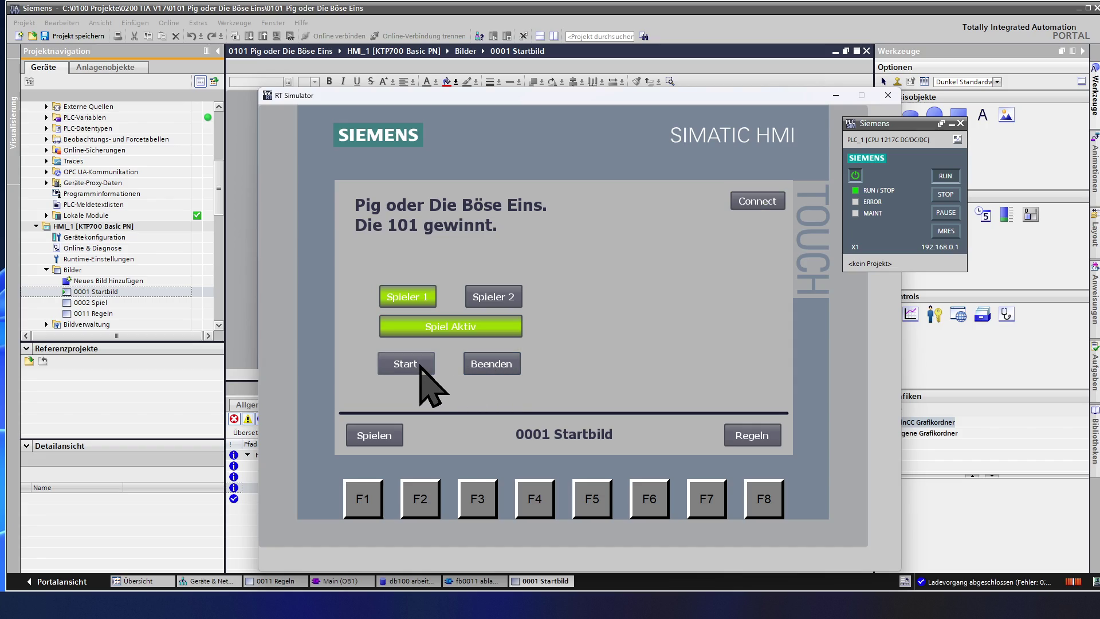
left_click(383, 436)
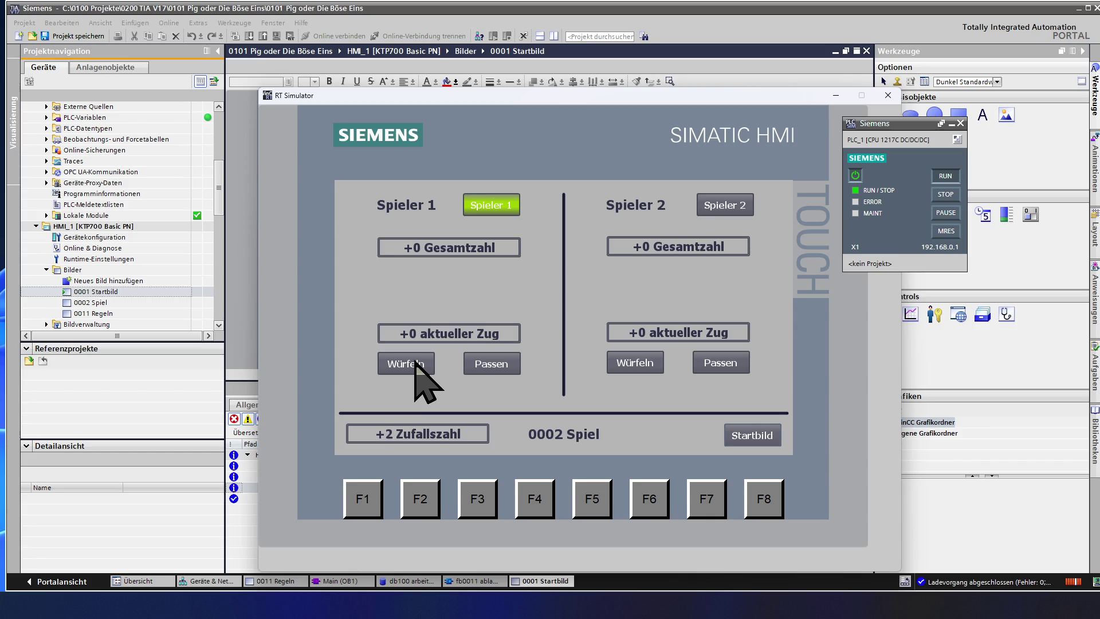
Step: Play alternating Würfeln and Passen turns for Spieler 1 and Spieler 2
left_click(416, 364)
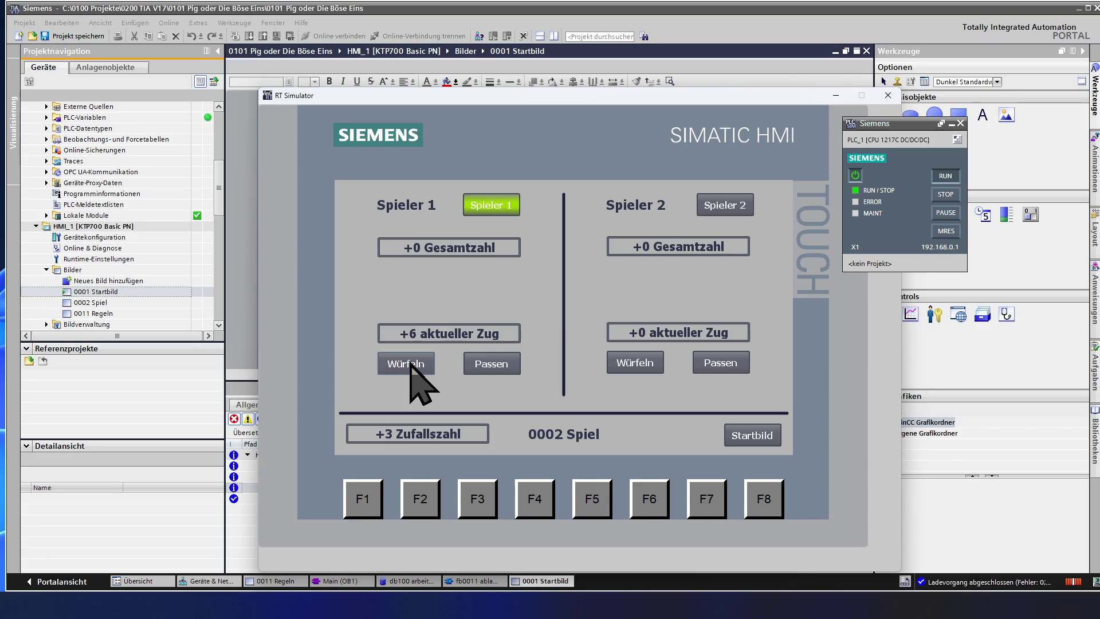
left_click(485, 365)
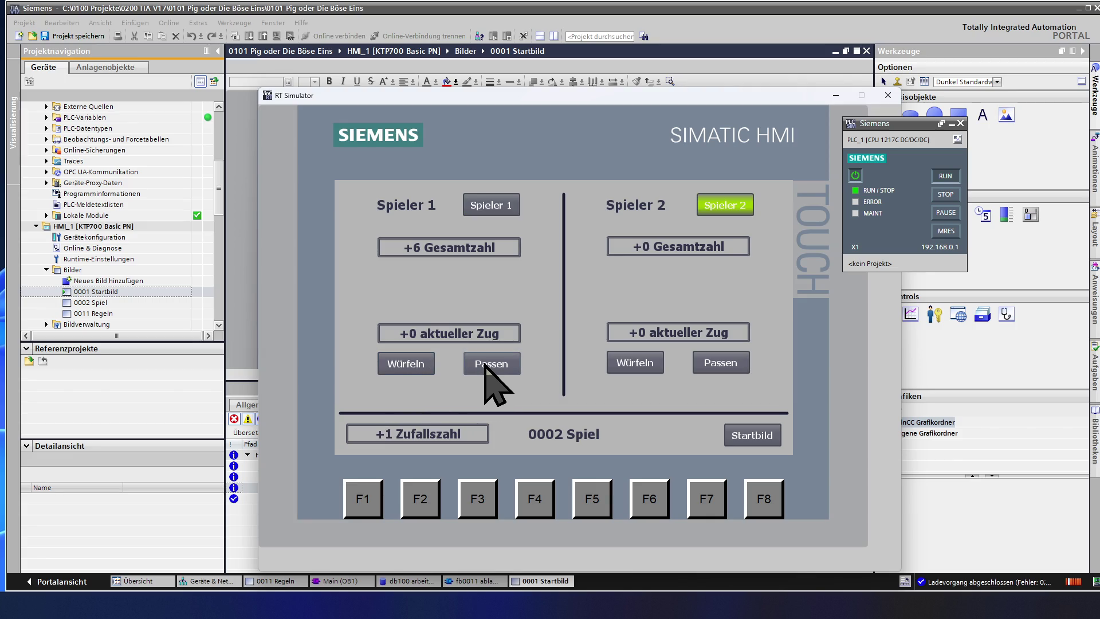
left_click(642, 368)
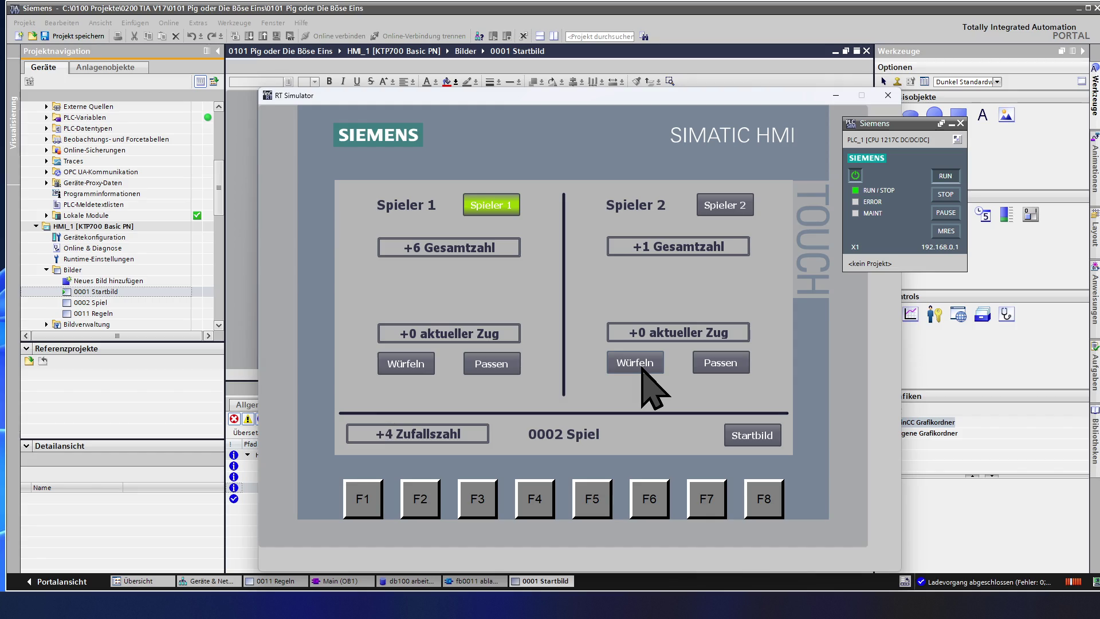
left_click(642, 368)
left_click(512, 370)
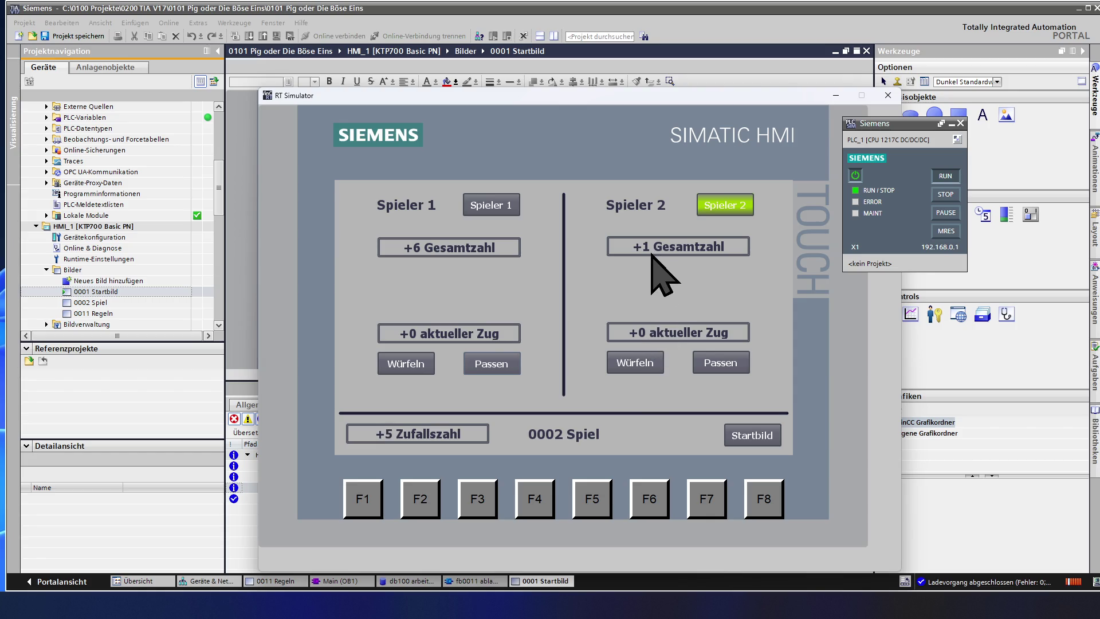
left_click(650, 365)
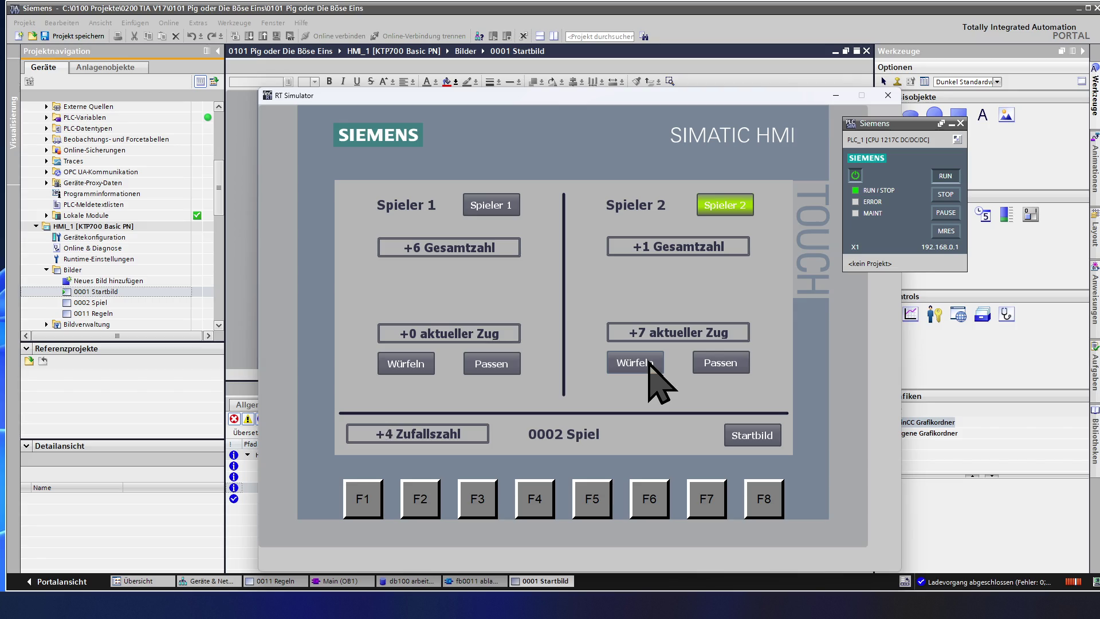
left_click(650, 366)
left_click(651, 365)
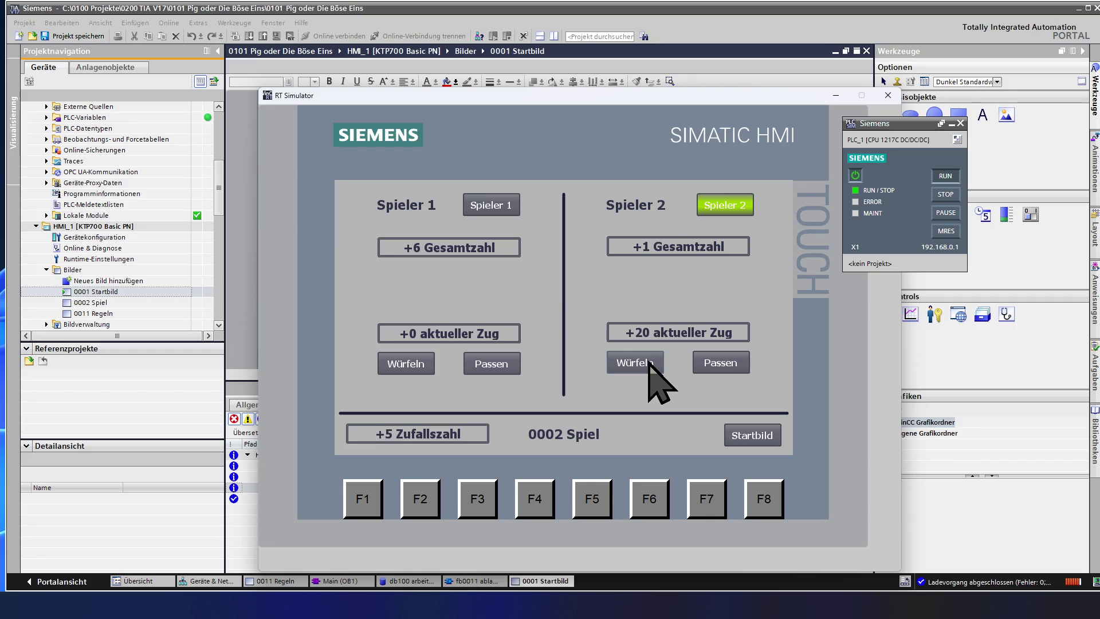
left_click(651, 365)
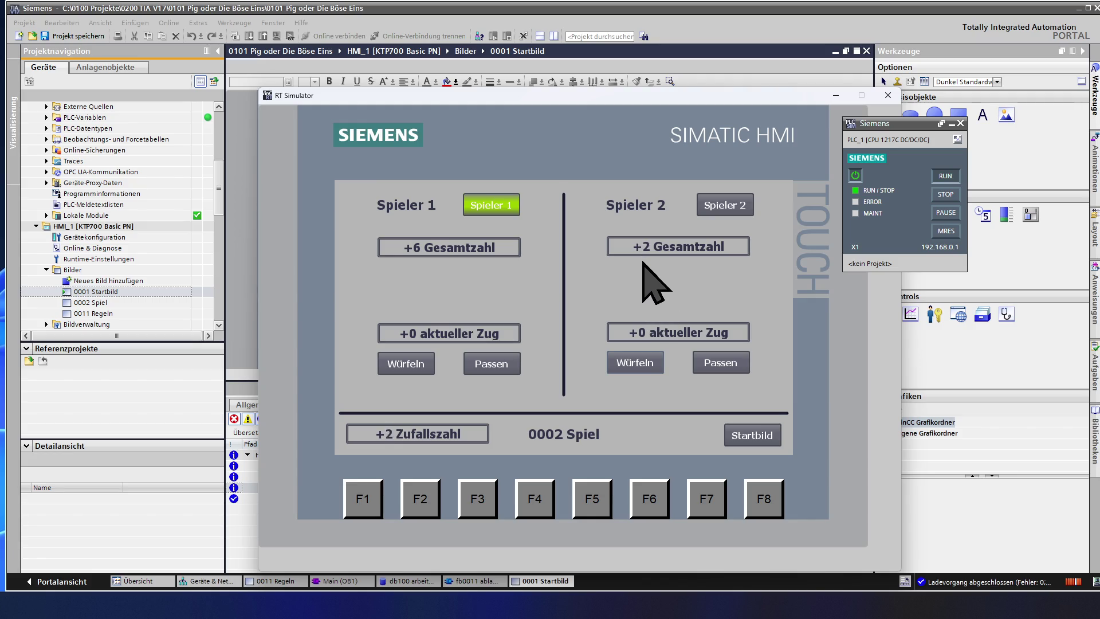
Step: Roll three times for Spieler 1, pass to Spieler 2 at totals 7 and 2, and close the simulator
left_click(412, 365)
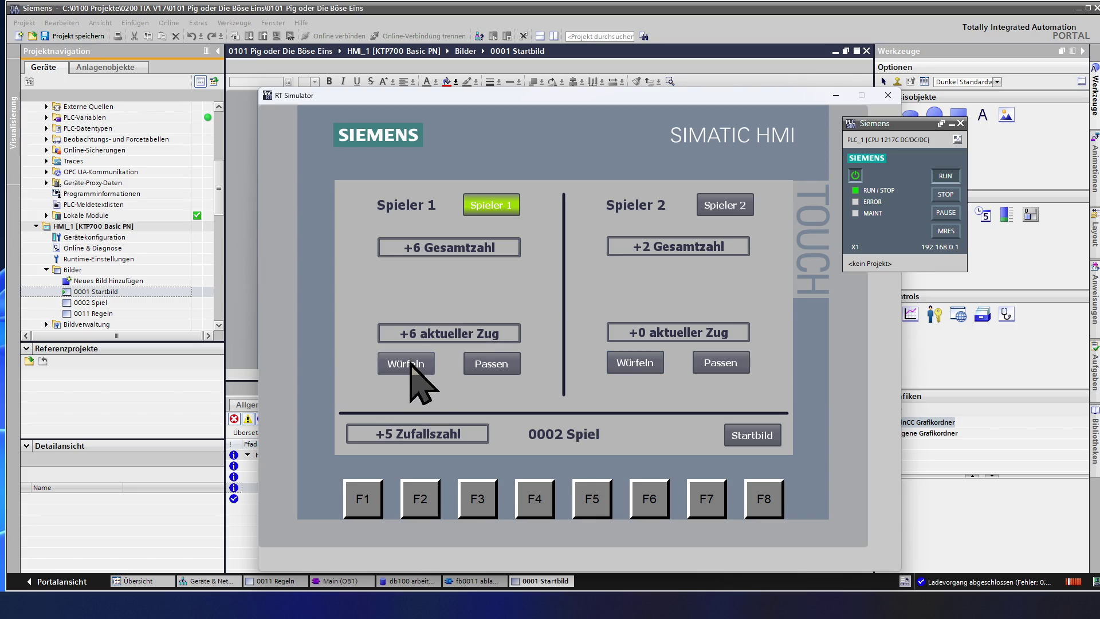
left_click(411, 365)
left_click(412, 366)
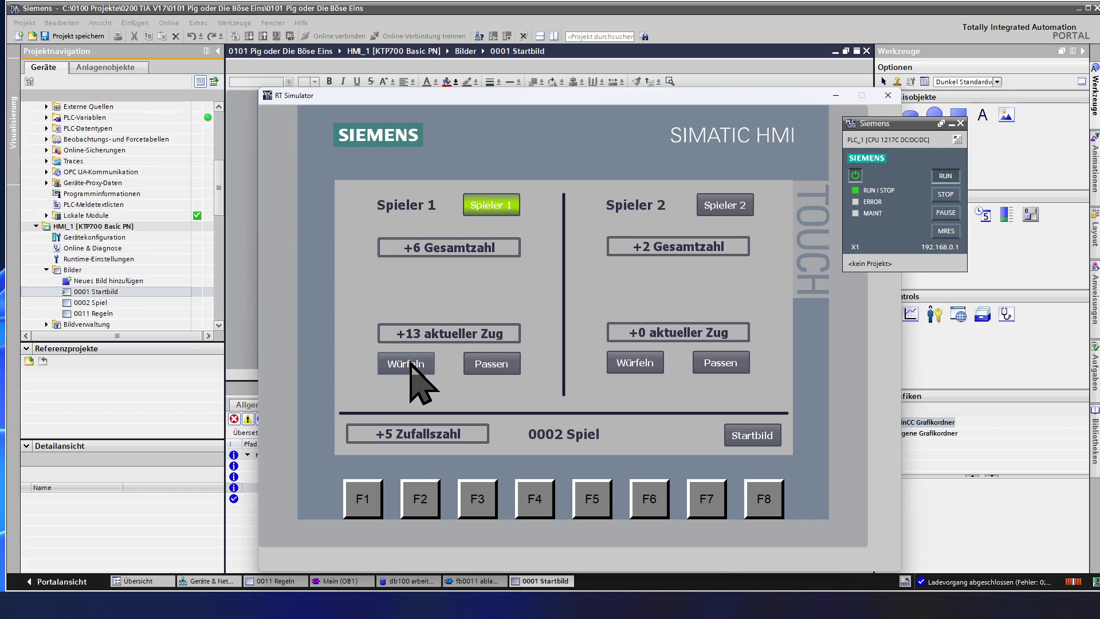
left_click(412, 367)
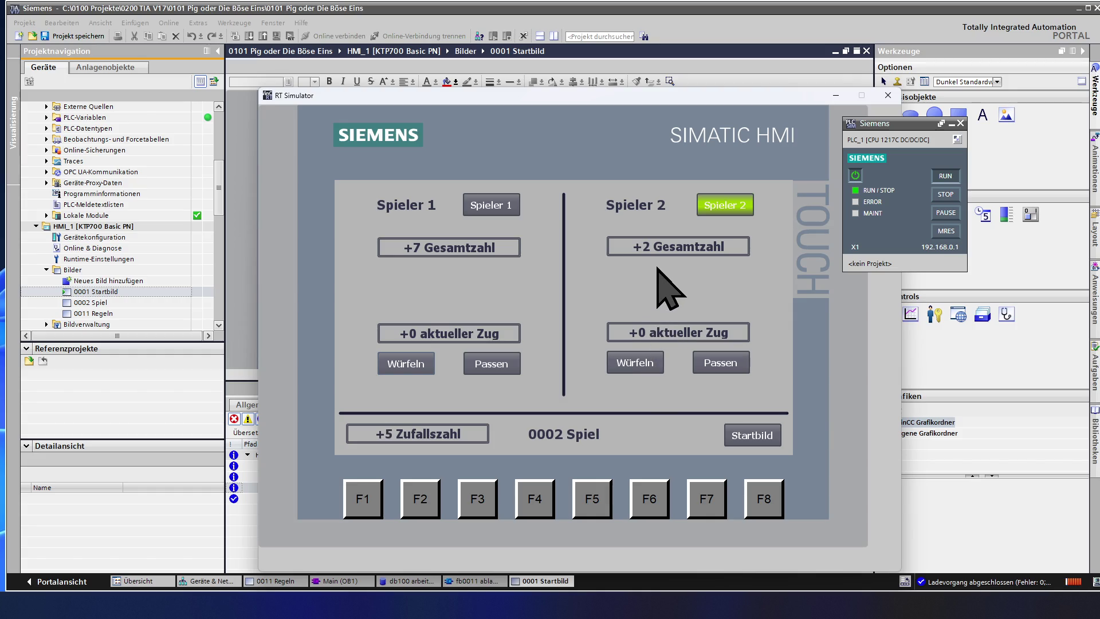
left_click(888, 96)
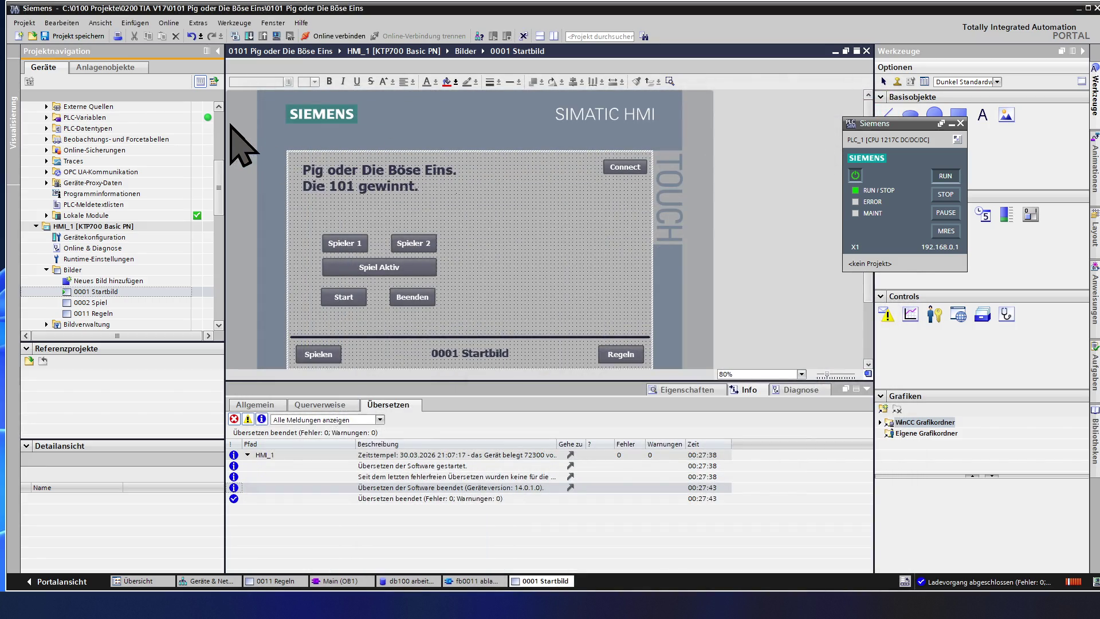
Step: Open fb0011 ablauf [FB11], collapse all networks and expand Netzwerk 18 'Addieren Spieler 1 aktueller Zug'
left_click(118, 160)
scroll(118, 160, "up", 3)
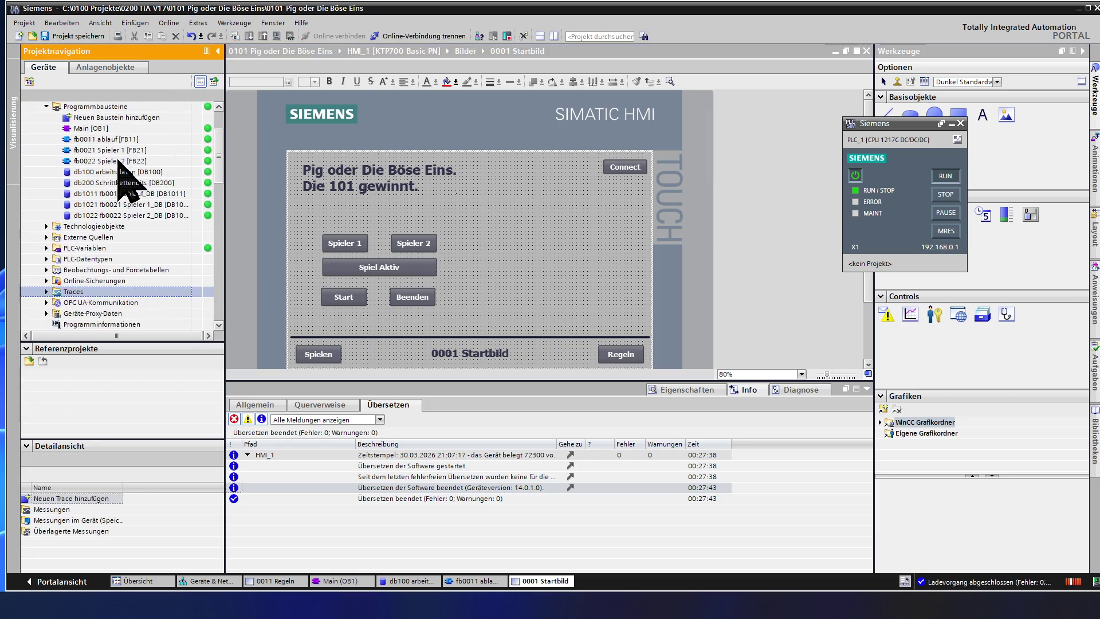
scroll(118, 160, "up", 3)
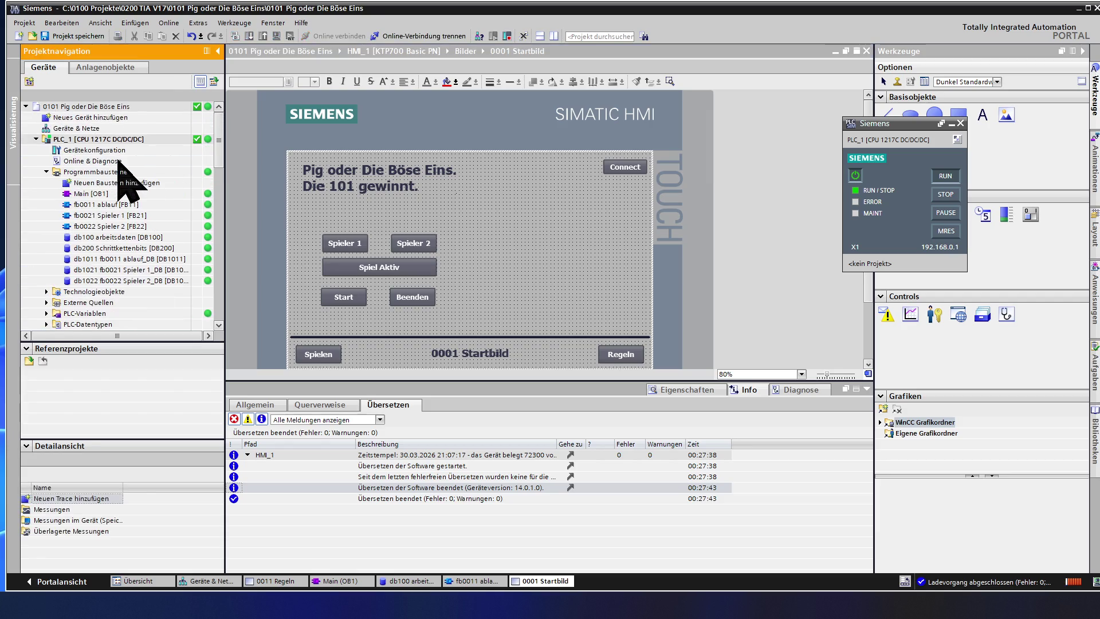
double_click(108, 205)
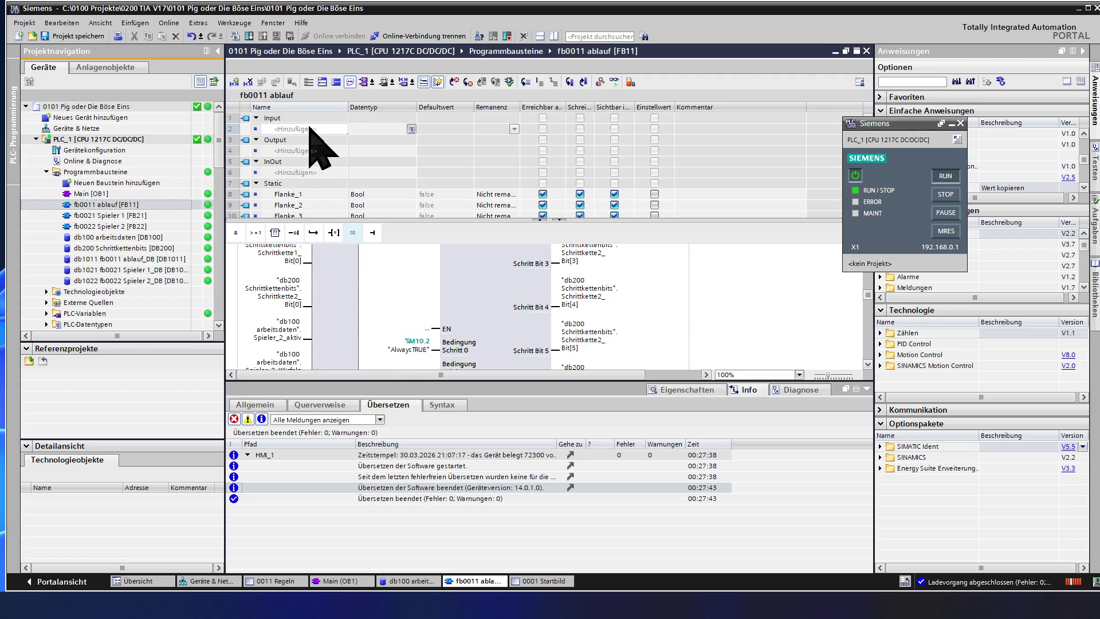
left_click(336, 82)
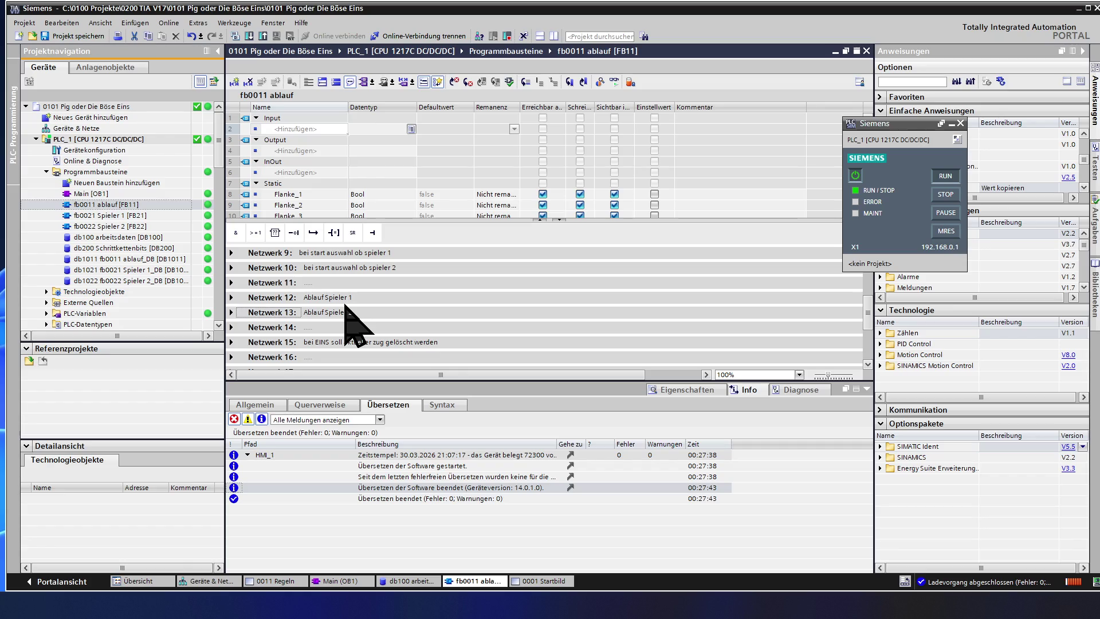
scroll(347, 320, "down", 2)
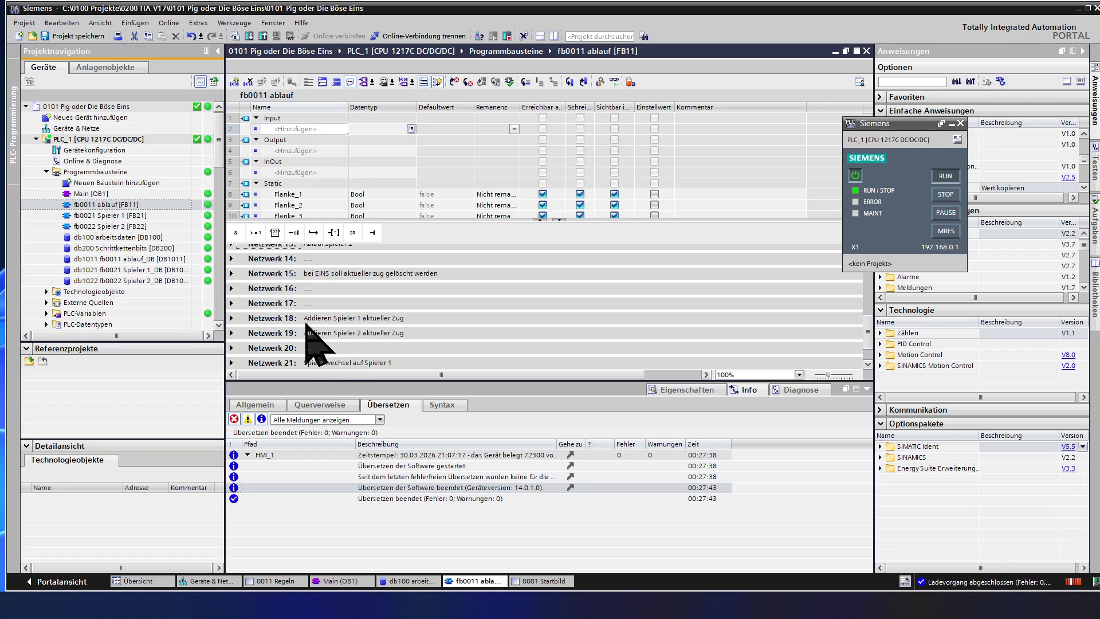
left_click(232, 318)
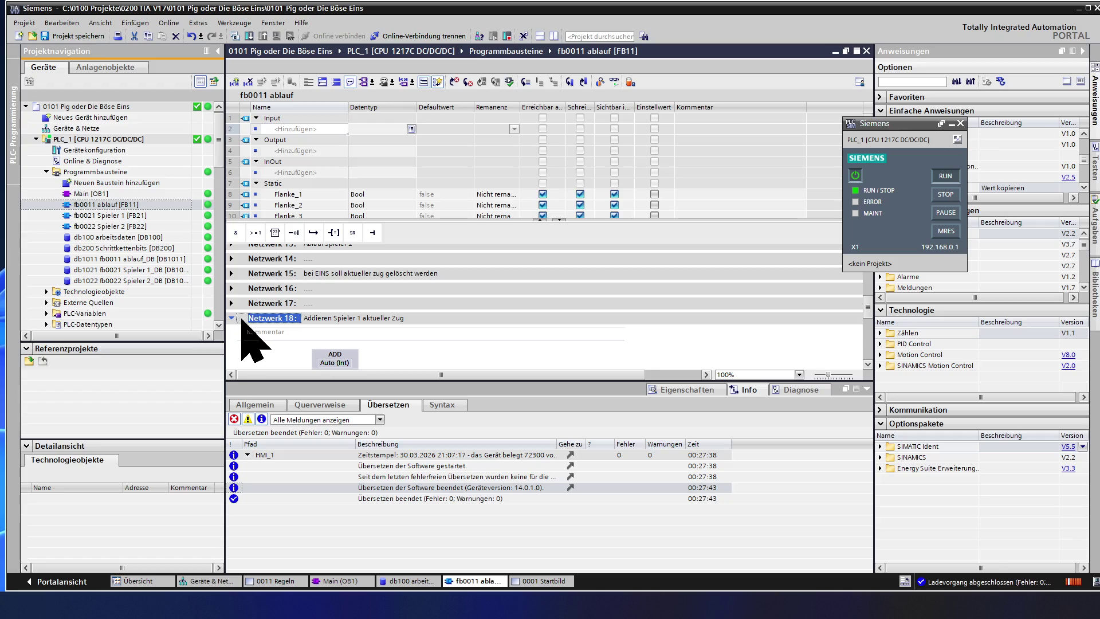
scroll(297, 312, "down", 2)
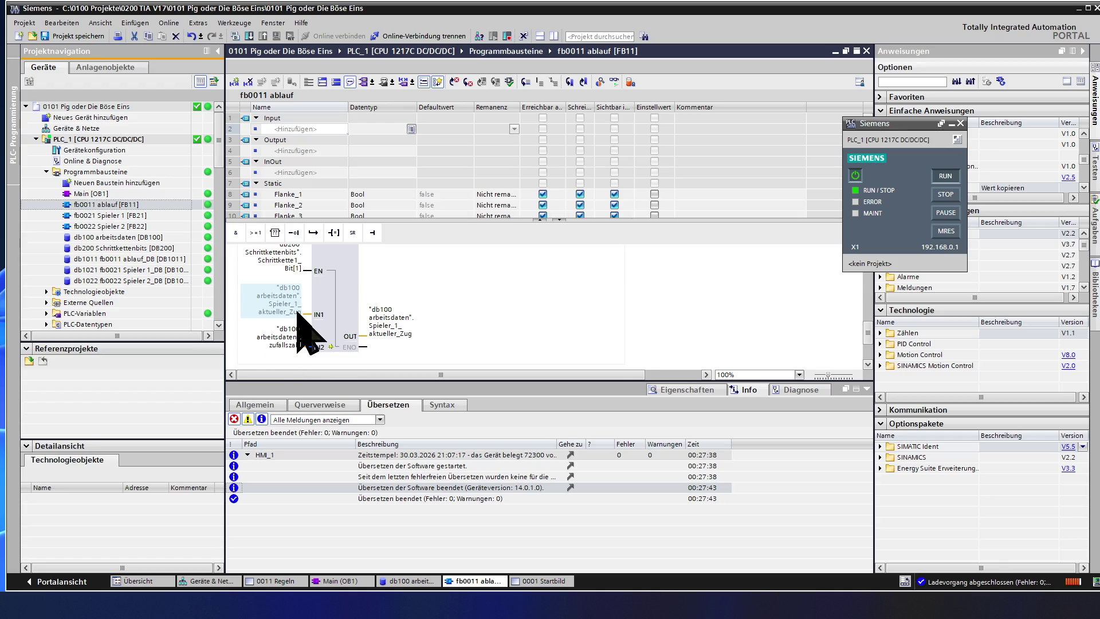
mouse_move(319, 347)
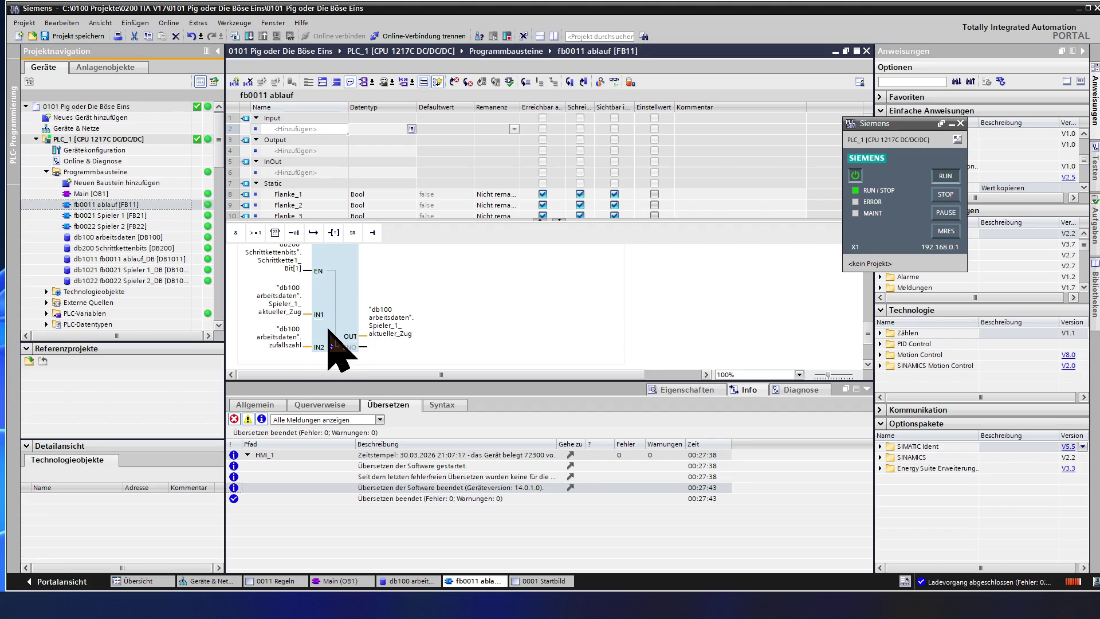
scroll(327, 331, "down", 3)
scroll(327, 330, "up", 3)
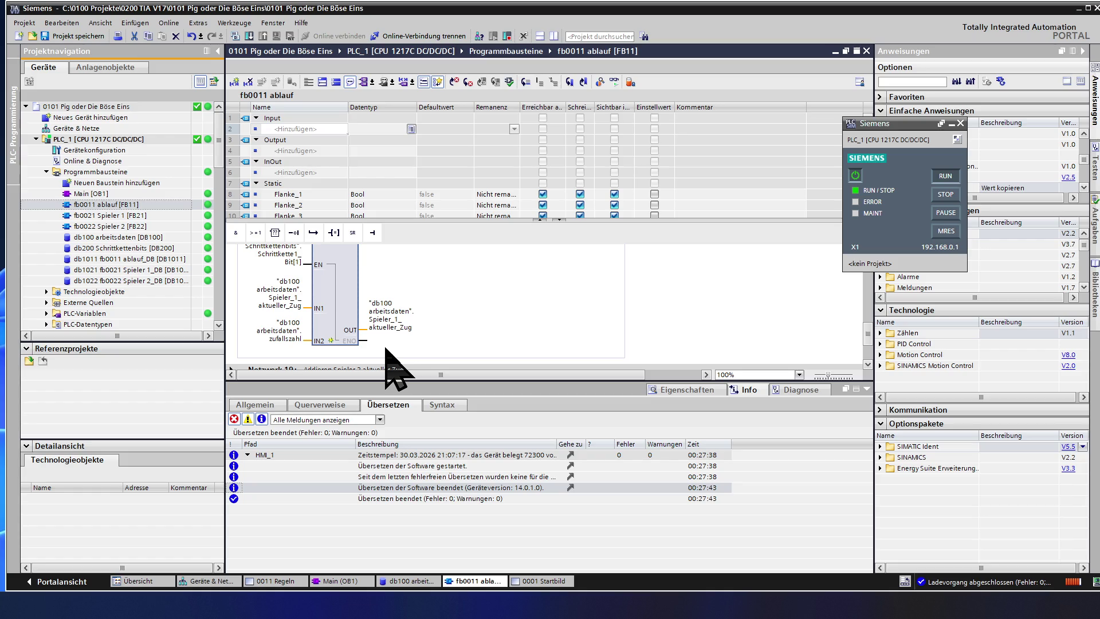
scroll(388, 349, "down", 3)
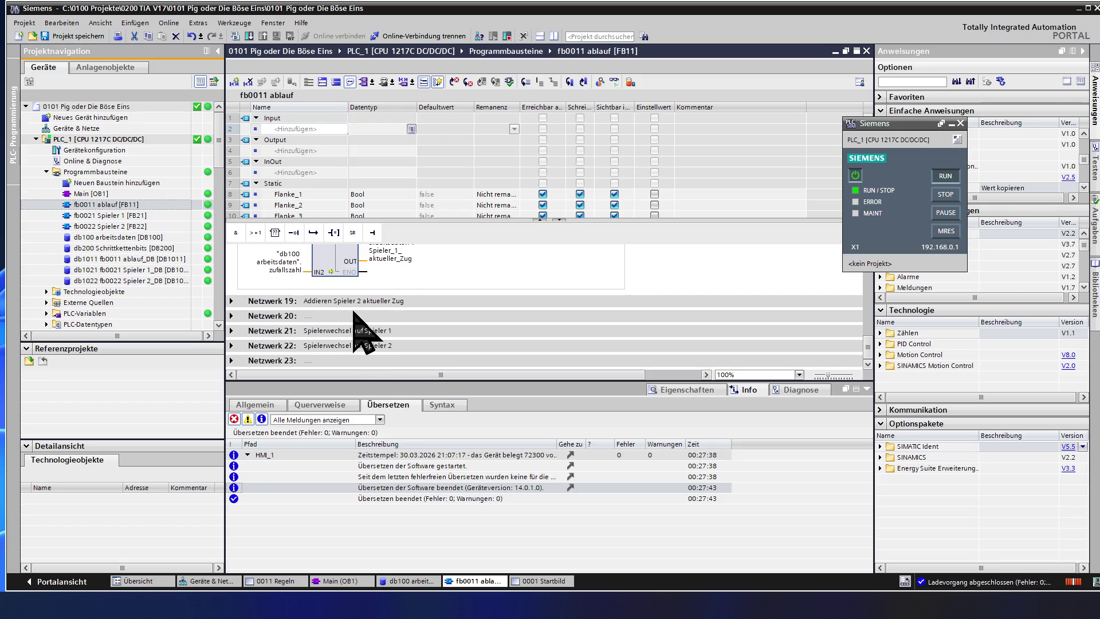
scroll(364, 329, "up", 3)
scroll(364, 329, "up", 2)
scroll(309, 309, "up", 2)
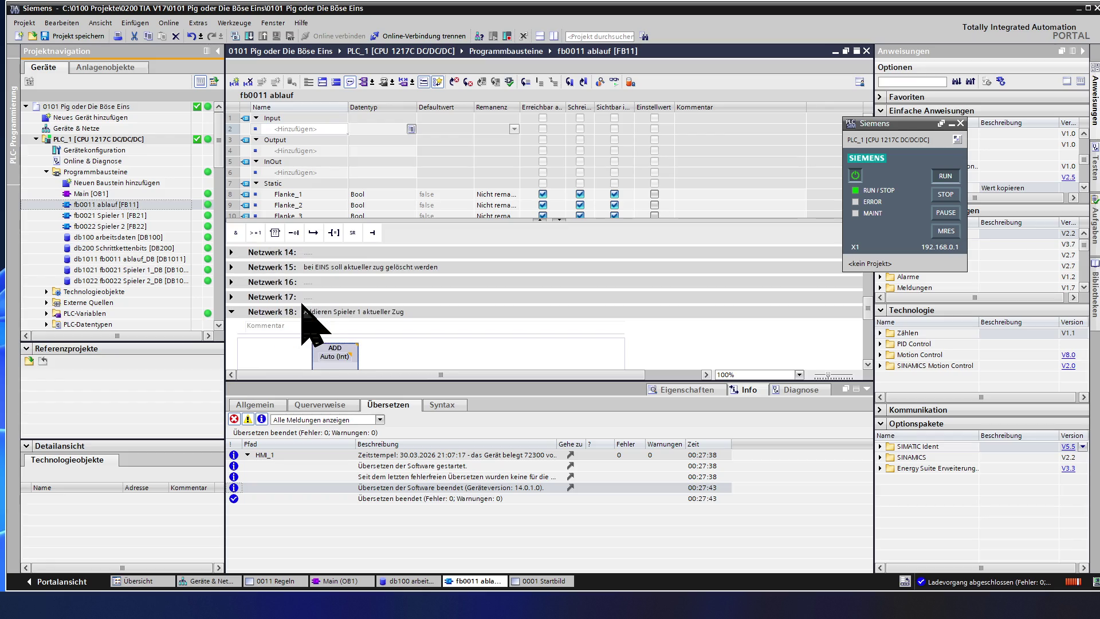
Step: Collapse Netzwerk 18, check the empty Netzwerk 16 and delete it so later networks renumber
left_click(232, 312)
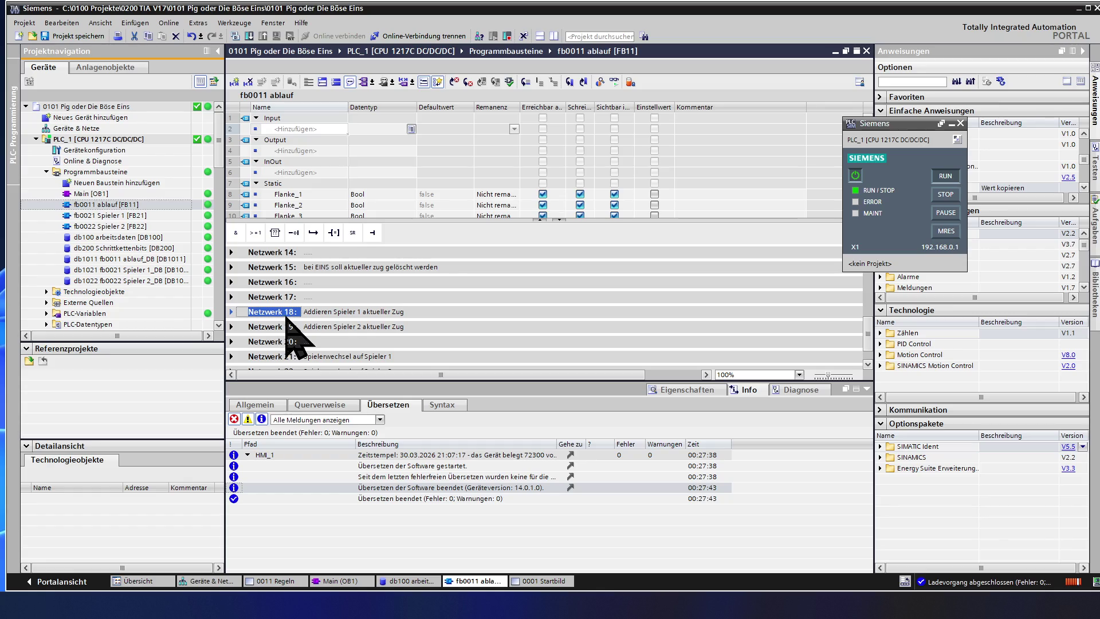
scroll(290, 330, "up", 2)
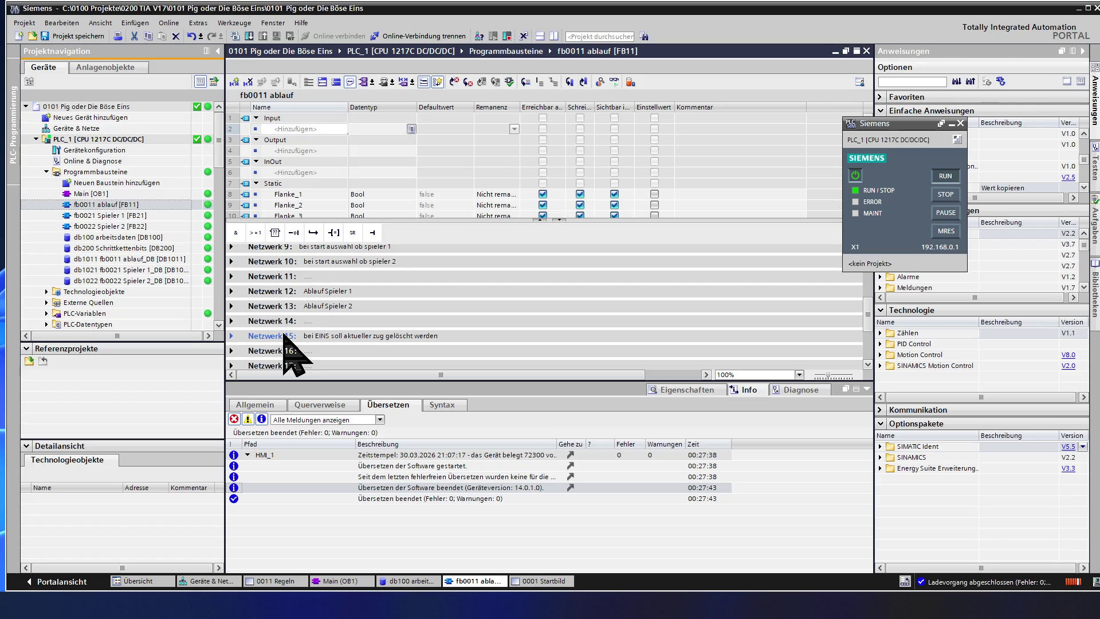
left_click(274, 352)
scroll(273, 354, "down", 2)
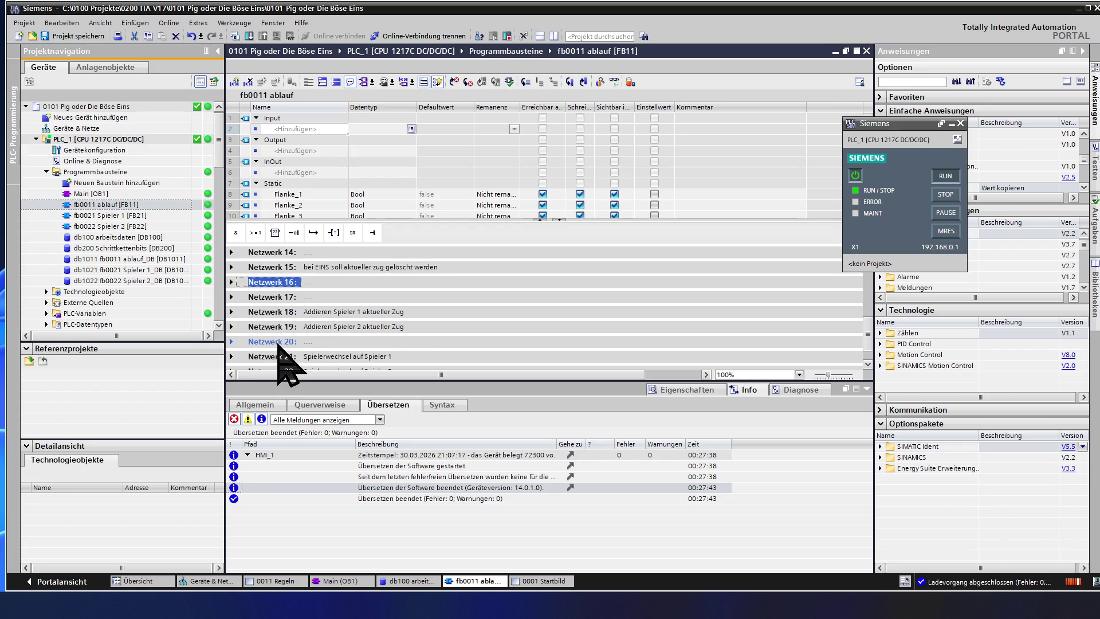
left_click(233, 282)
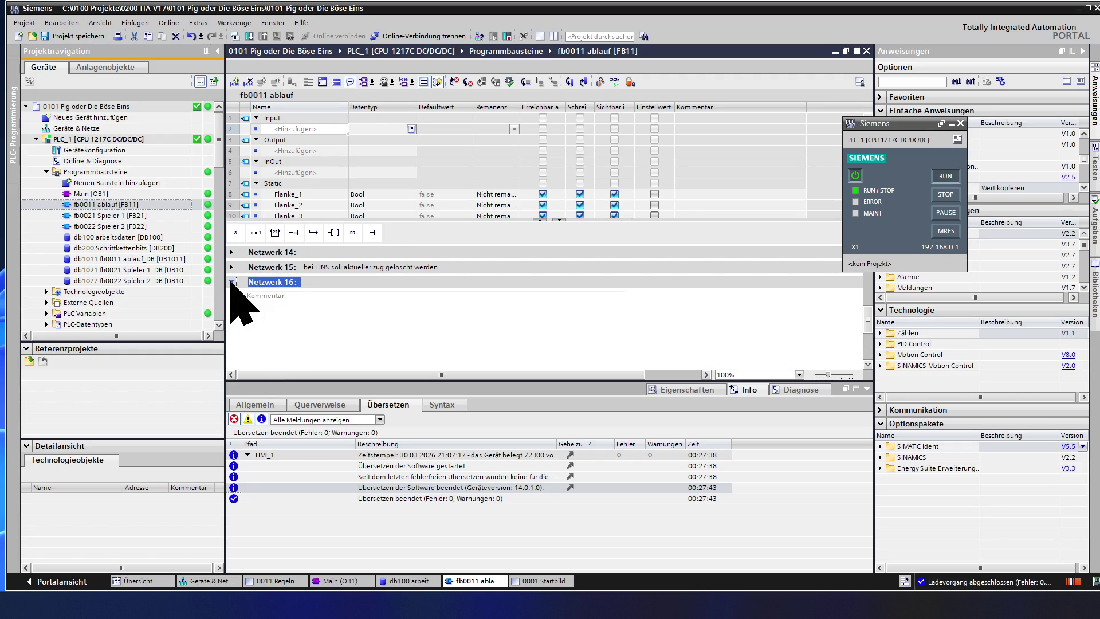
left_click(231, 282)
key("Delete")
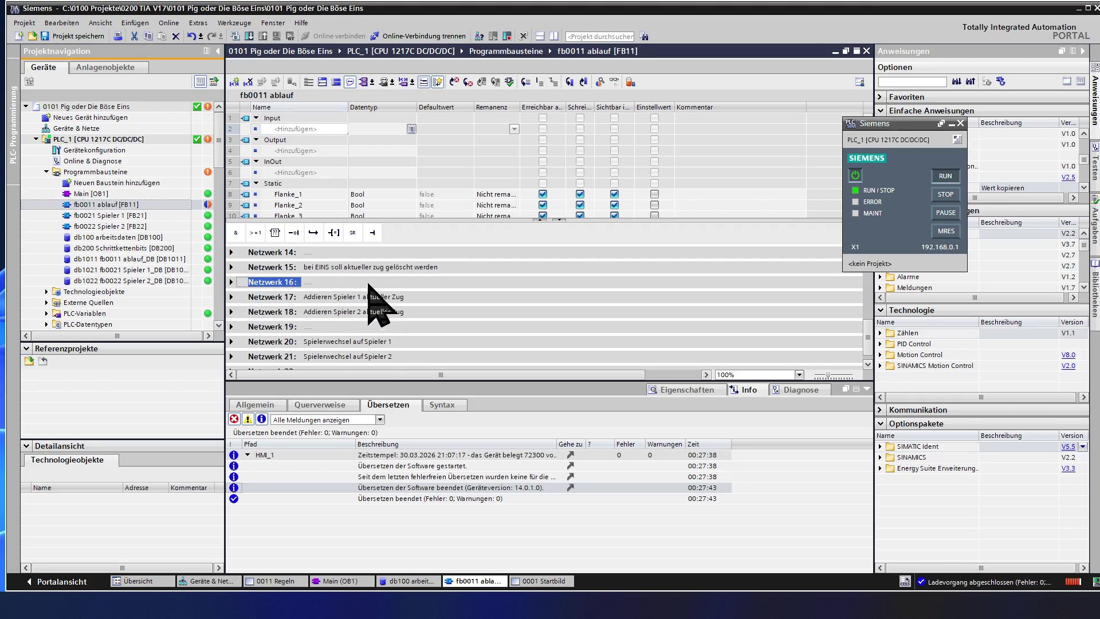
scroll(369, 310, "up", 10)
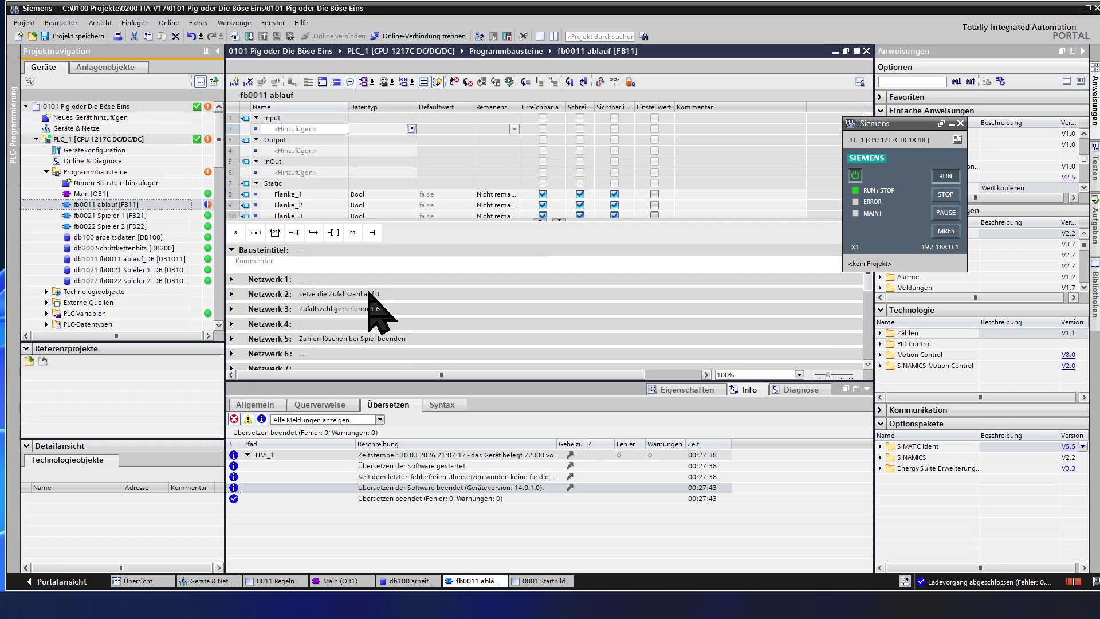
scroll(368, 292, "down", 5)
scroll(369, 294, "down", 5)
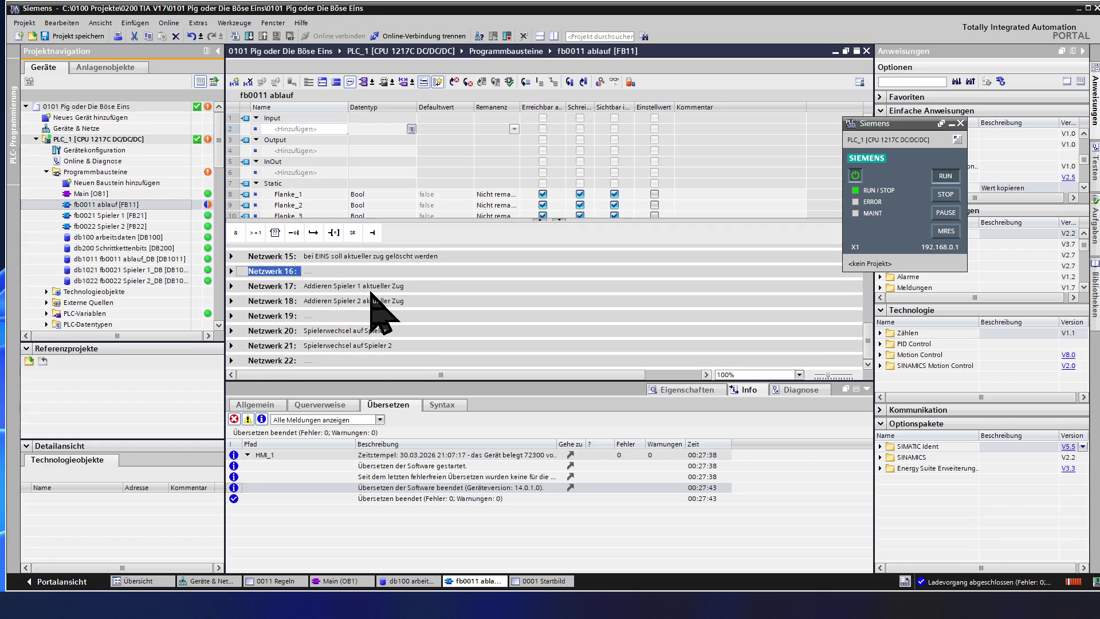
scroll(371, 293, "up", 5)
scroll(372, 293, "up", 5)
scroll(372, 292, "down", 5)
scroll(372, 293, "down", 5)
scroll(372, 294, "up", 10)
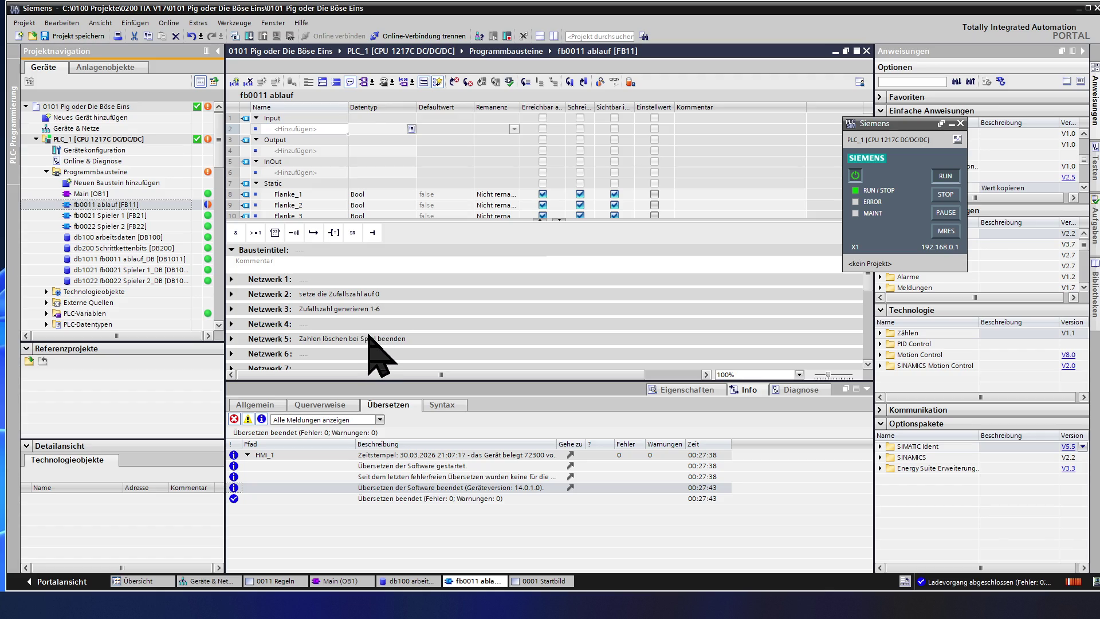
scroll(368, 335, "down", 3)
scroll(369, 335, "down", 3)
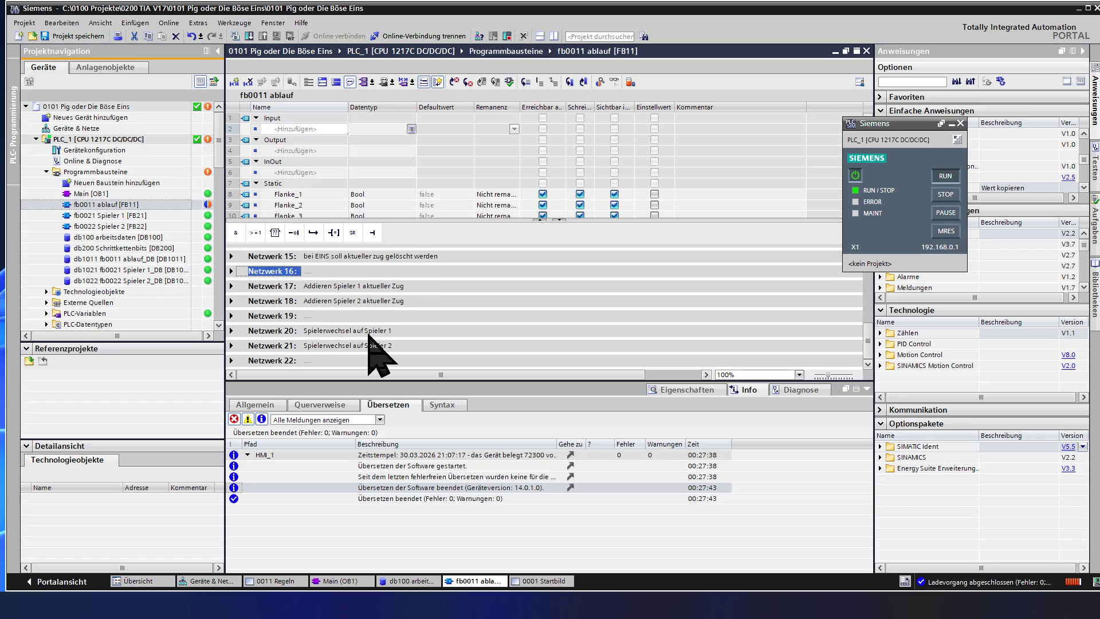
scroll(369, 353, "up", 3)
scroll(369, 352, "up", 3)
scroll(369, 353, "down", 5)
scroll(370, 352, "up", 5)
scroll(369, 334, "down", 3)
scroll(369, 334, "down", 2)
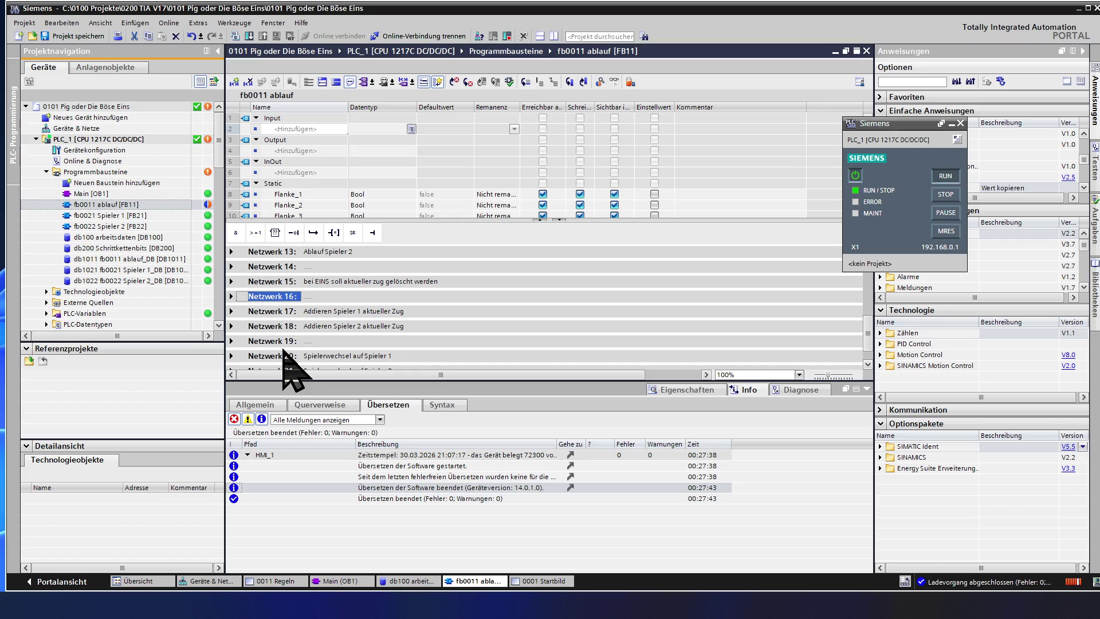
scroll(289, 367, "up", 2)
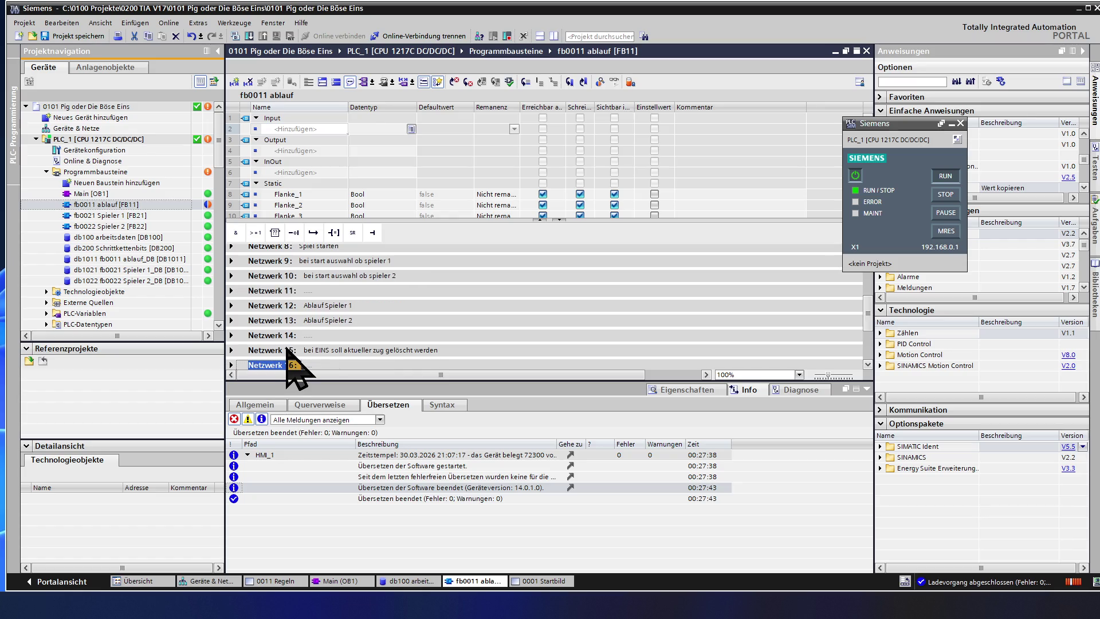
scroll(289, 367, "up", 2)
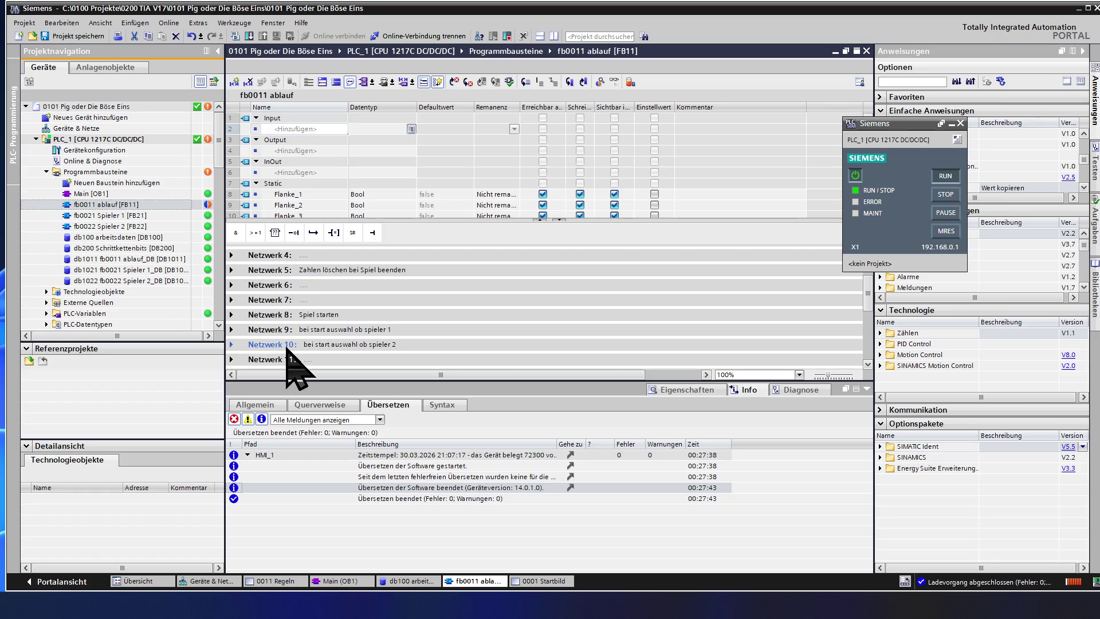
scroll(292, 367, "down", 2)
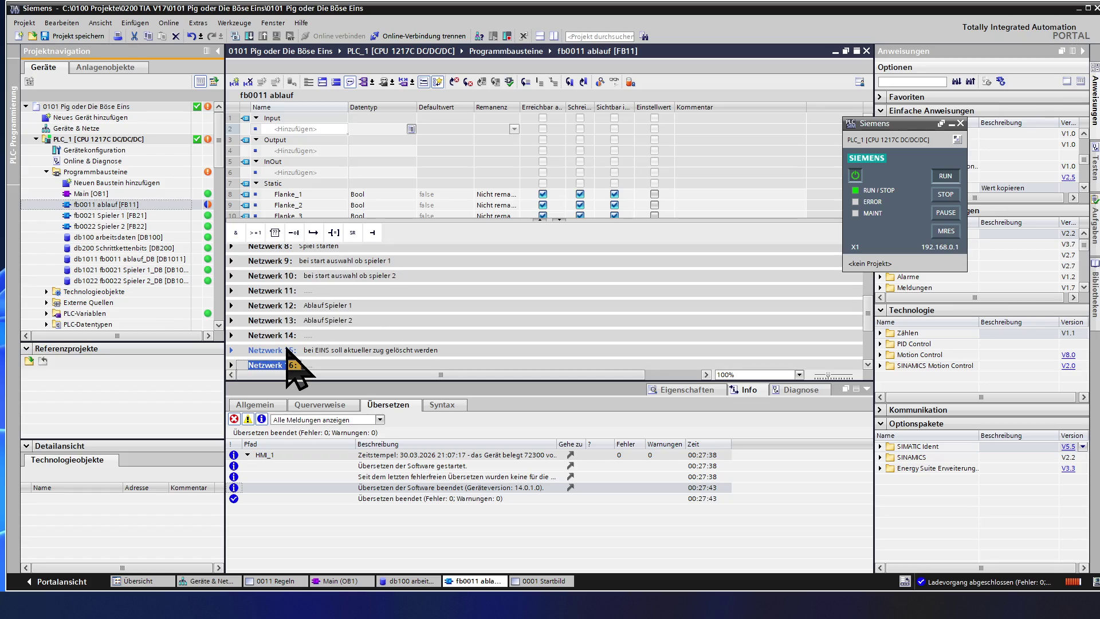
left_click(280, 351)
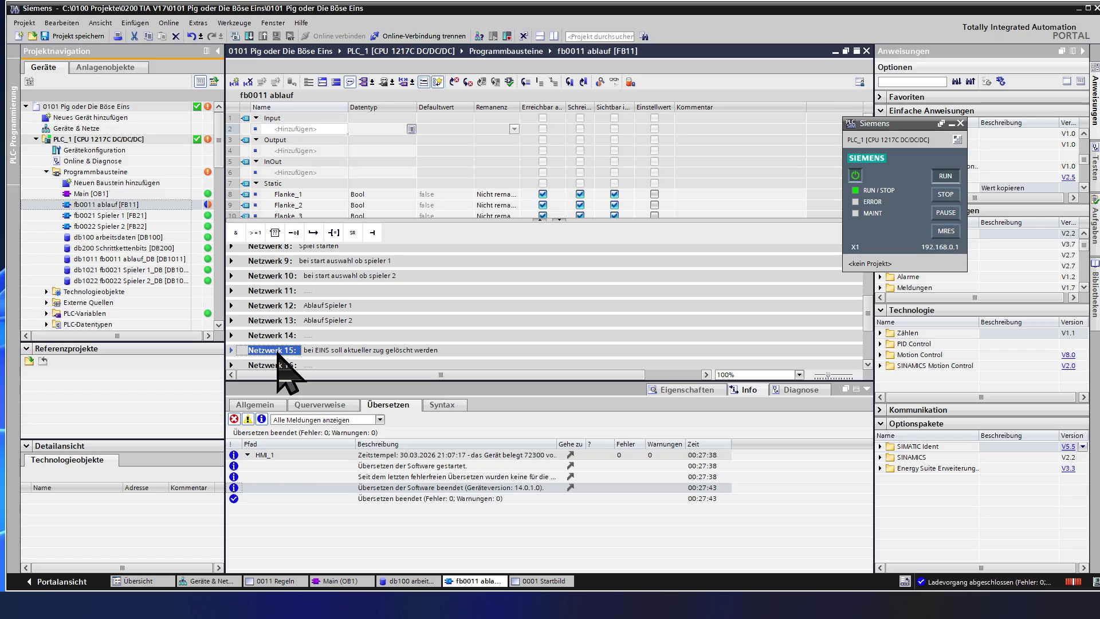
scroll(284, 369, "down", 2)
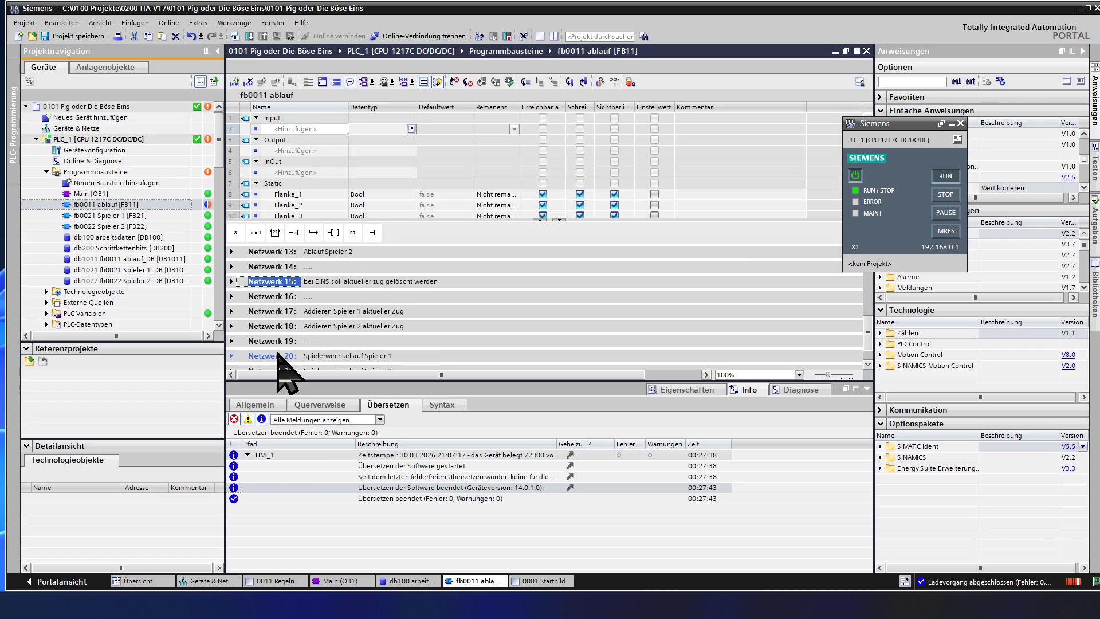
Step: Paste the copied 'bei EINS' network after Netzwerk 19 via Einfügen and collapse the new Netzwerk 20
left_click(283, 326)
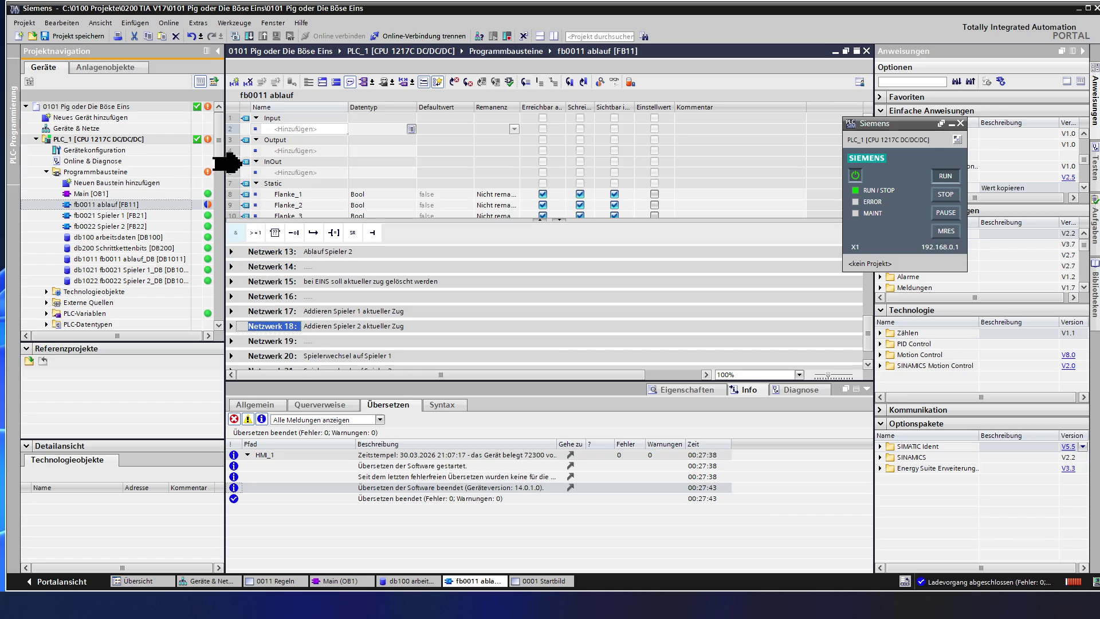
key("Right")
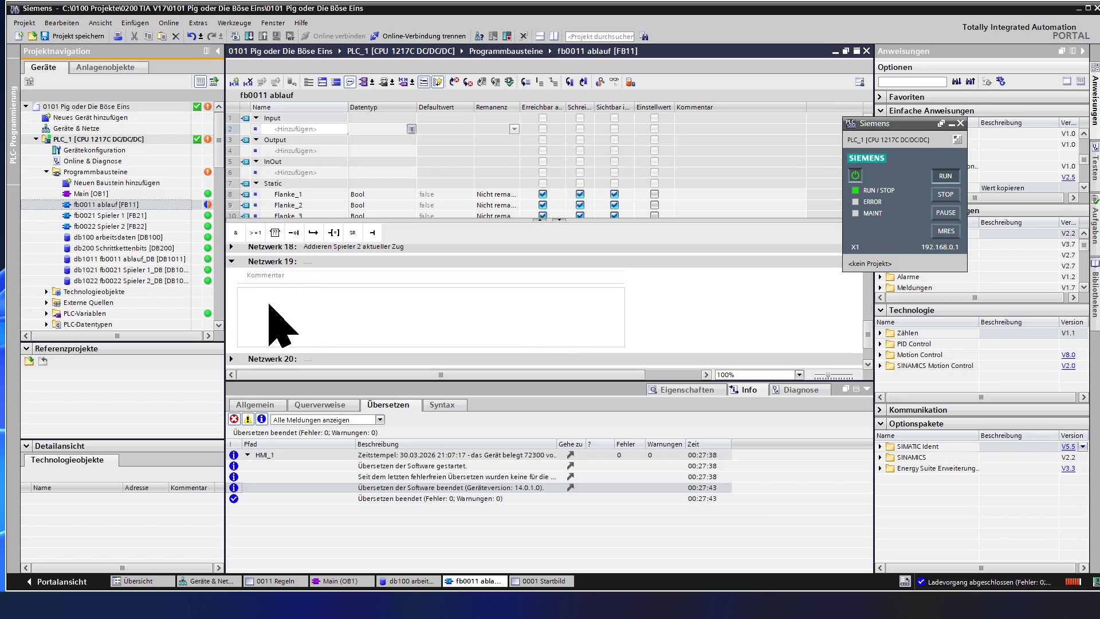
left_click(231, 261)
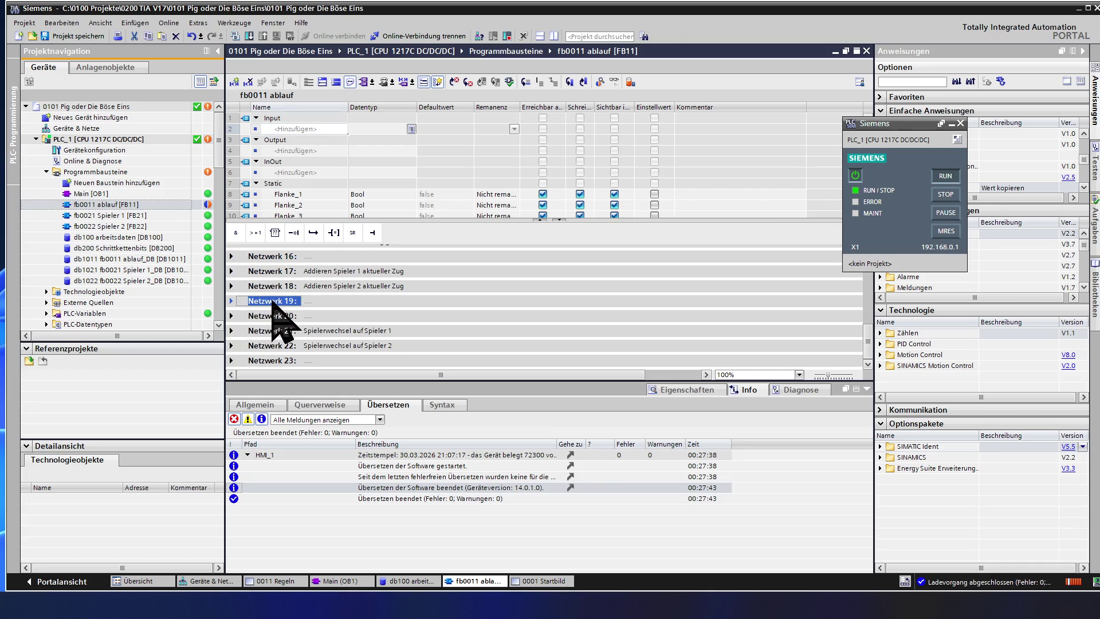
right_click(274, 303)
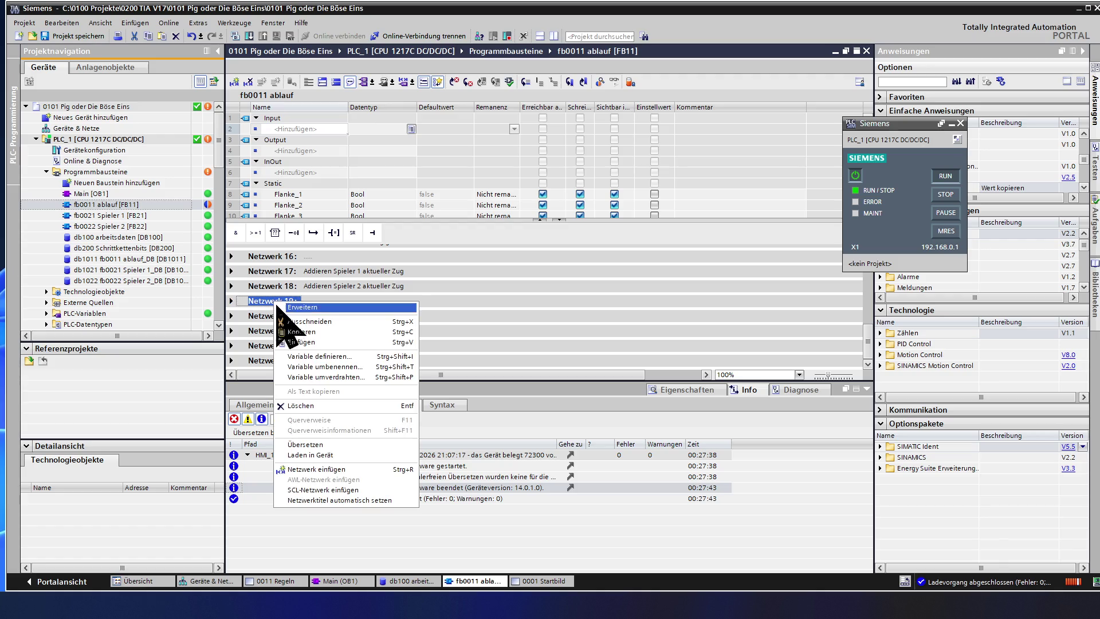
left_click(285, 344)
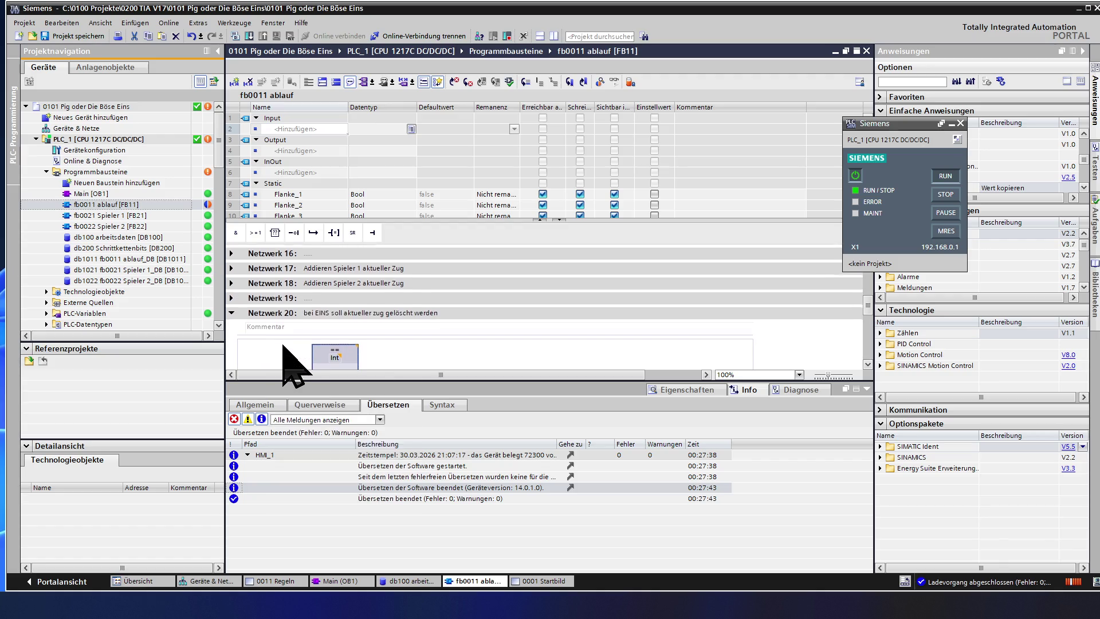
left_click(232, 311)
scroll(245, 331, "up", 2)
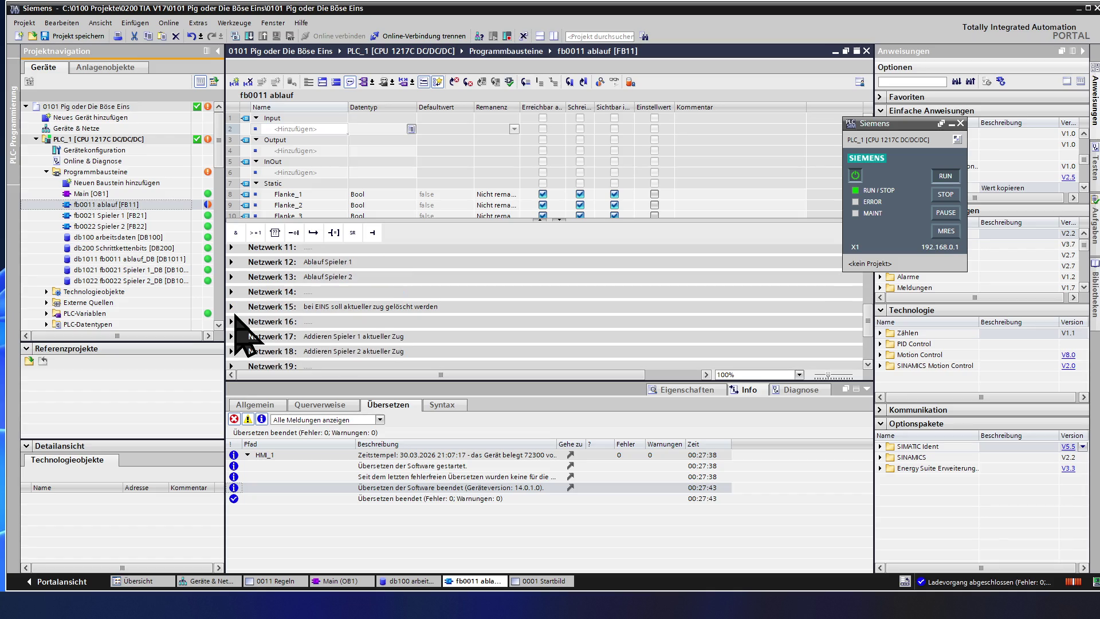
Step: Delete the original Netzwerk 15 and save the project
left_click(259, 307)
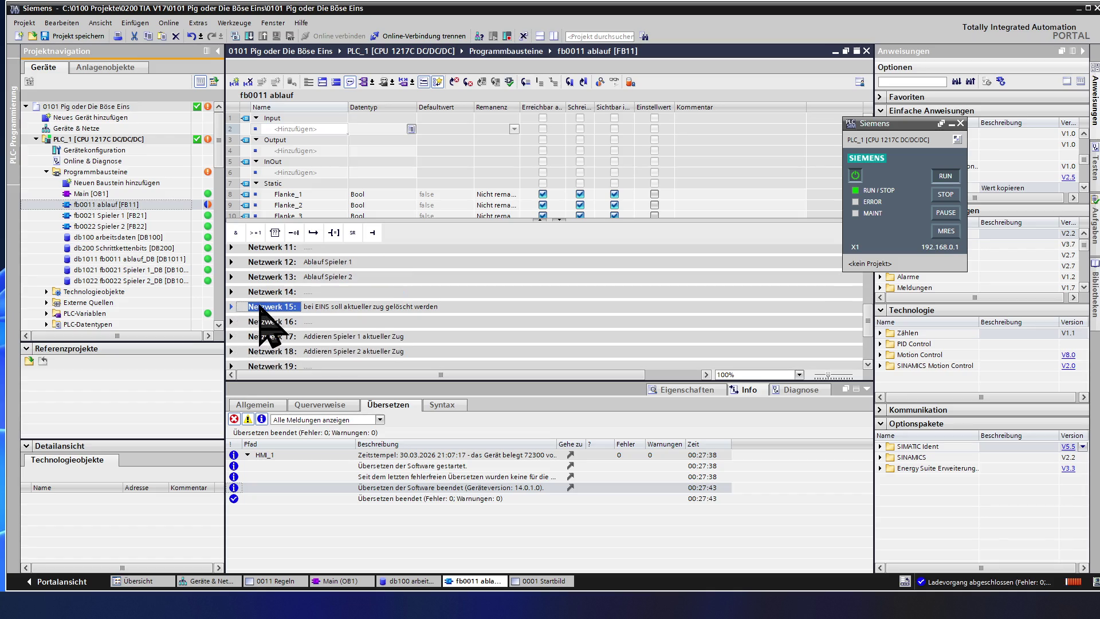
key("Delete")
key("Delete")
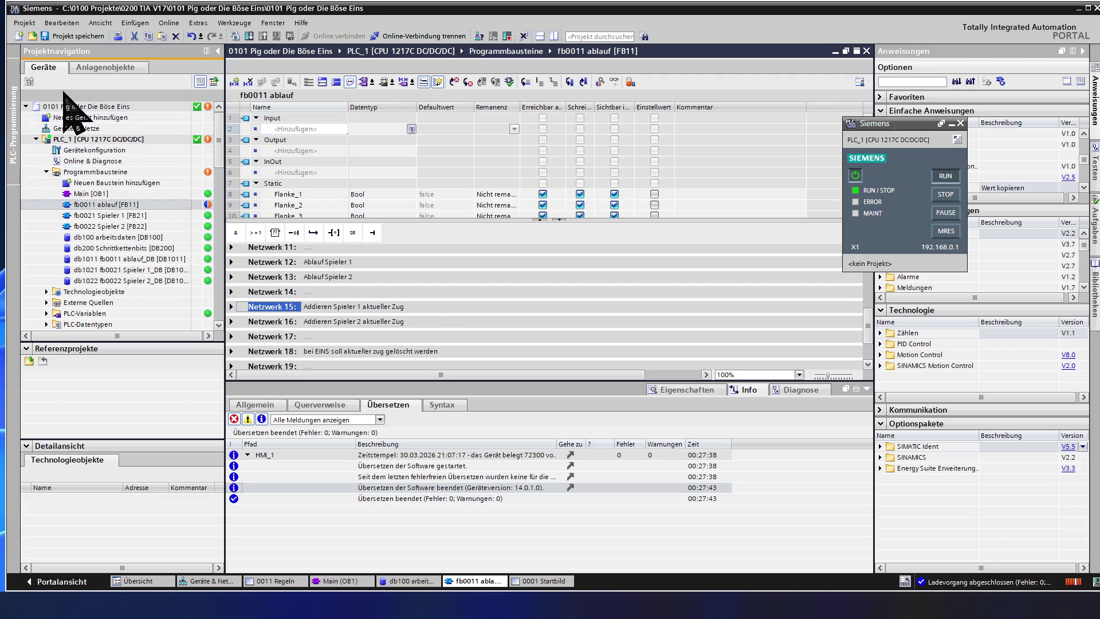
left_click(65, 43)
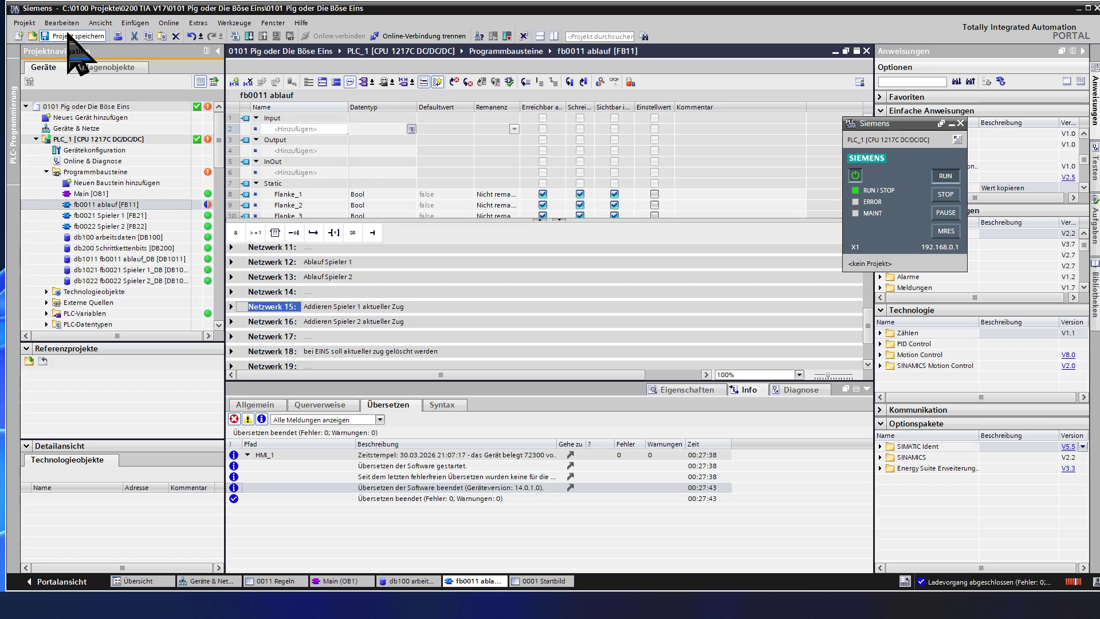
Step: Download the updated program to the simulated PLC_1 and confirm Laden in the preview dialog
left_click(248, 37)
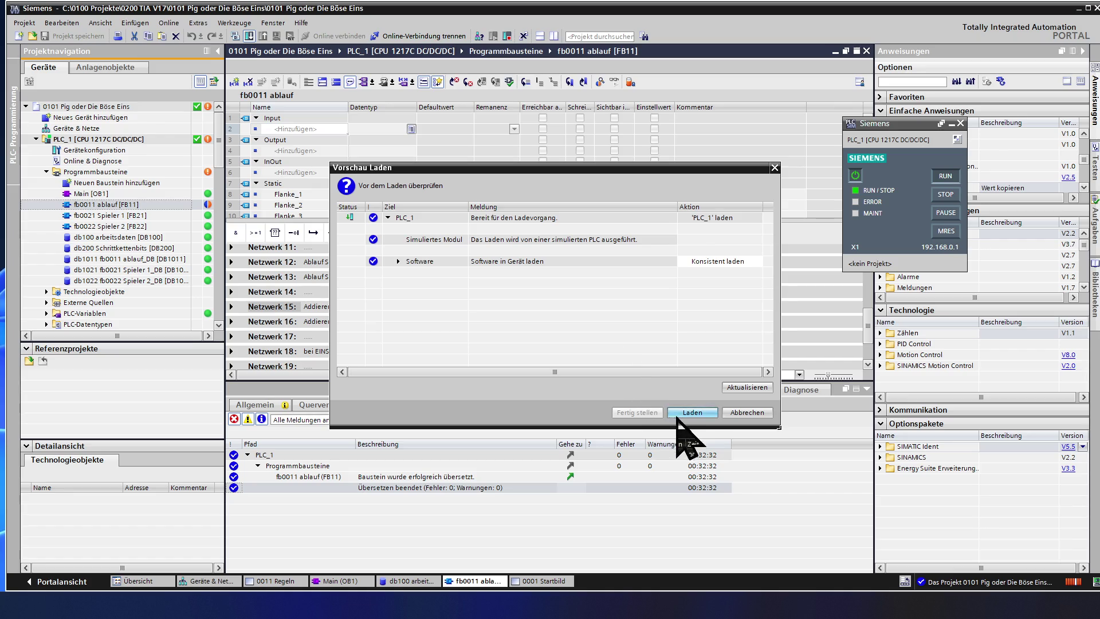
left_click(691, 414)
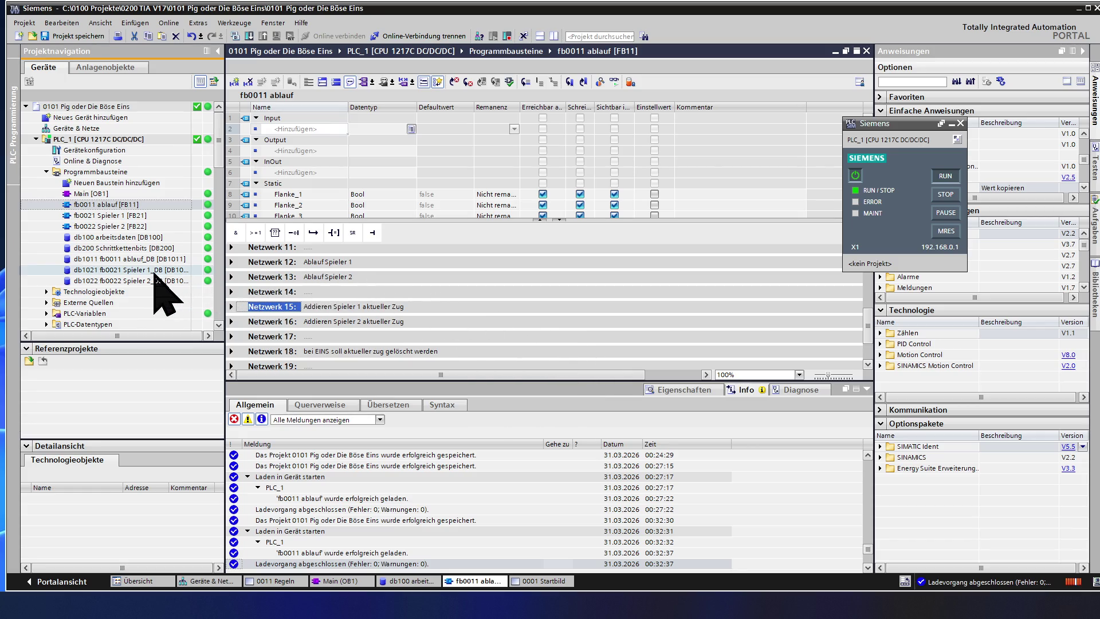
Step: Open the 0001 Startbild HMI screen and start the runtime simulation, confirming the notice with OK
left_click(102, 314)
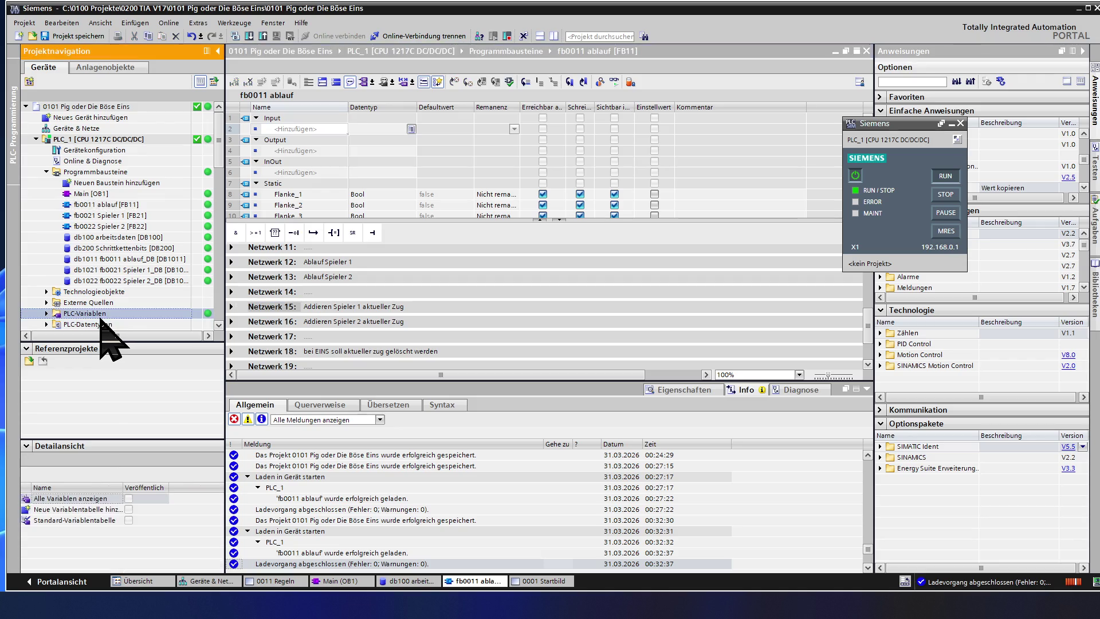
scroll(102, 318, "down", 2)
scroll(103, 331, "down", 3)
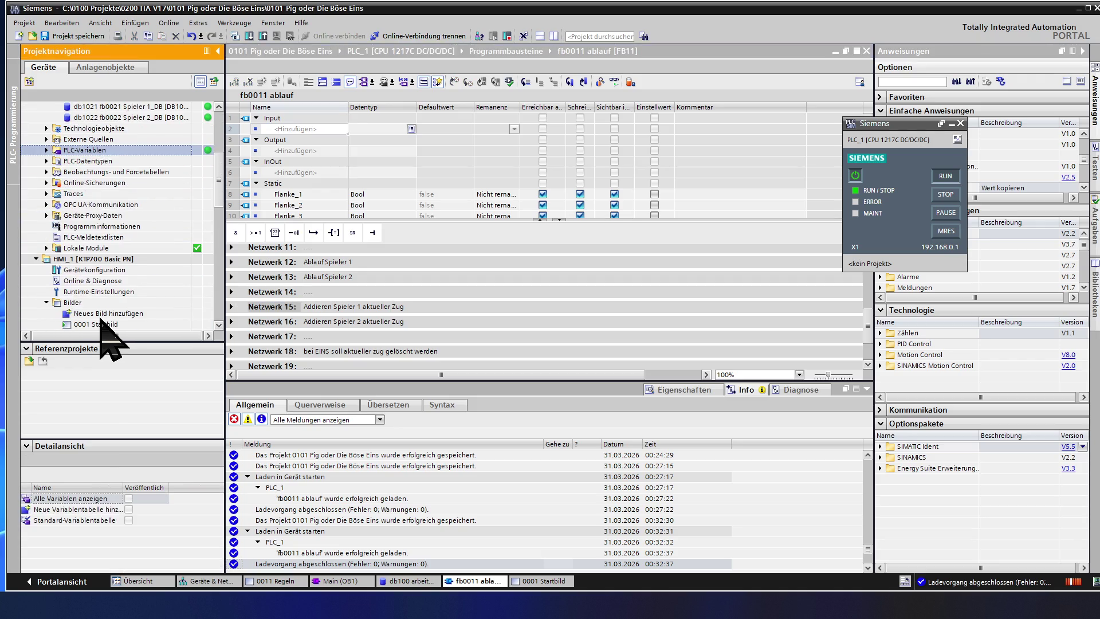
scroll(108, 336, "down", 1)
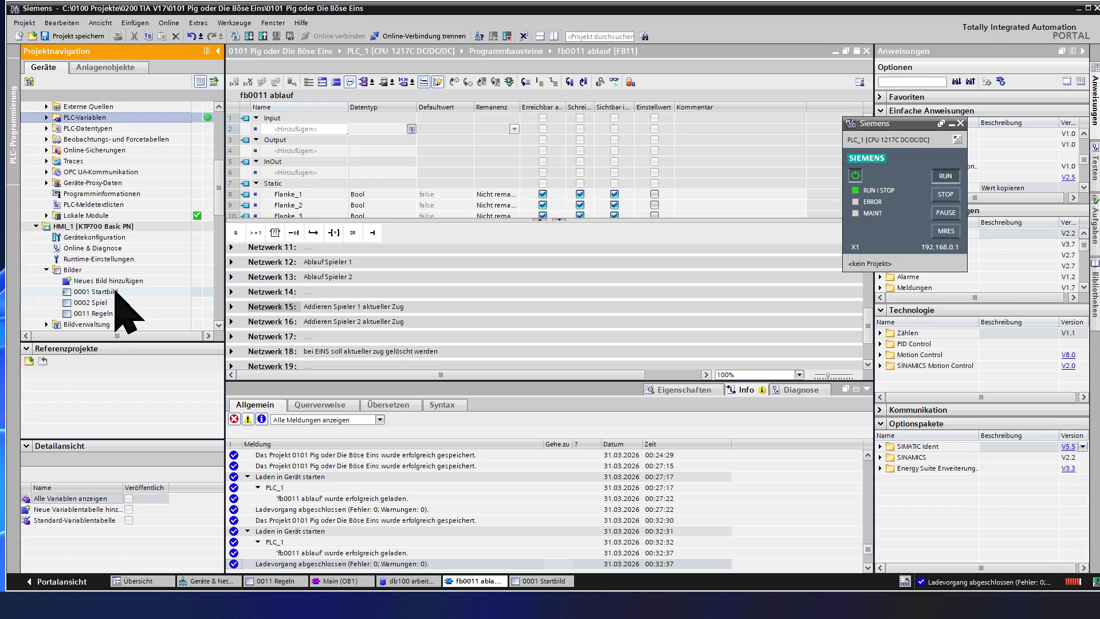
double_click(113, 291)
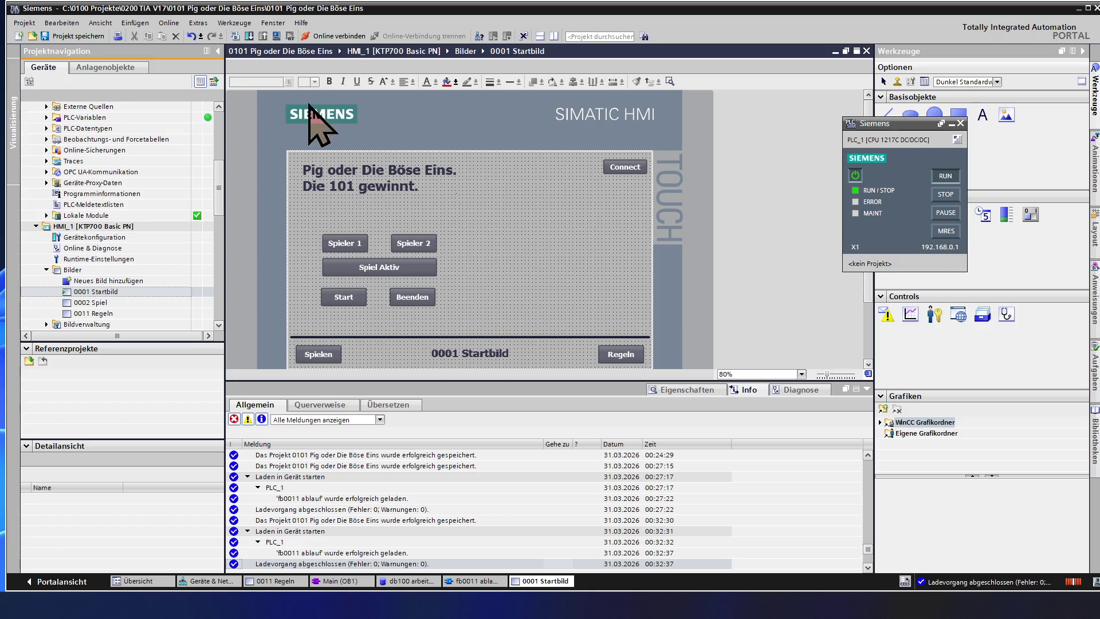
left_click(278, 36)
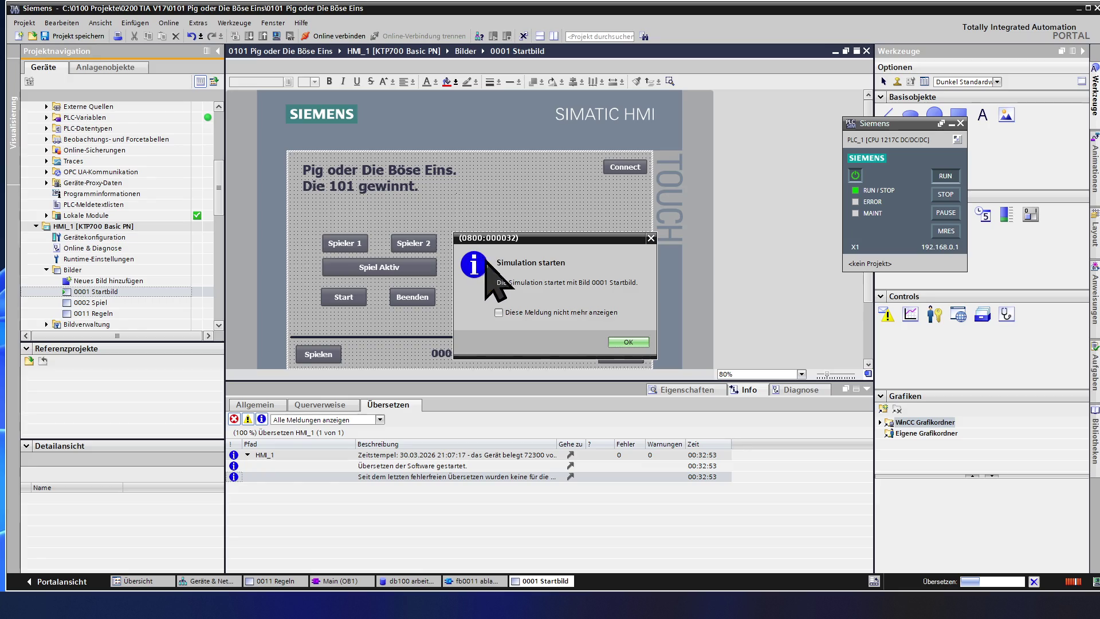
left_click(630, 343)
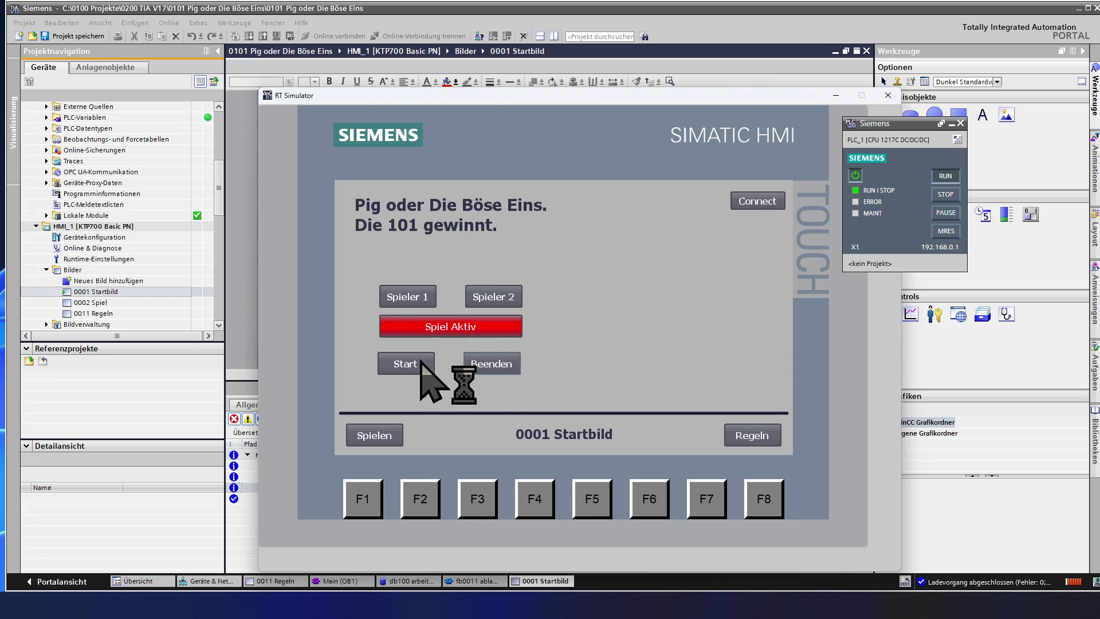
Step: Open the 0002 Spiel screen, make Spieler 2 active, roll once and bank the turn
left_click(369, 436)
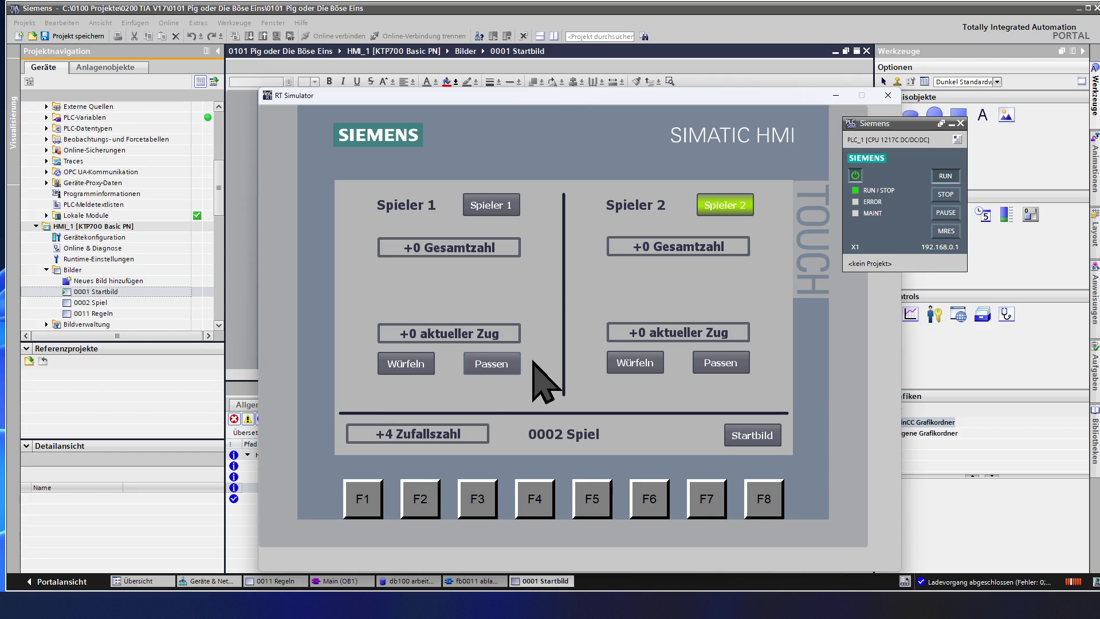
left_click(630, 366)
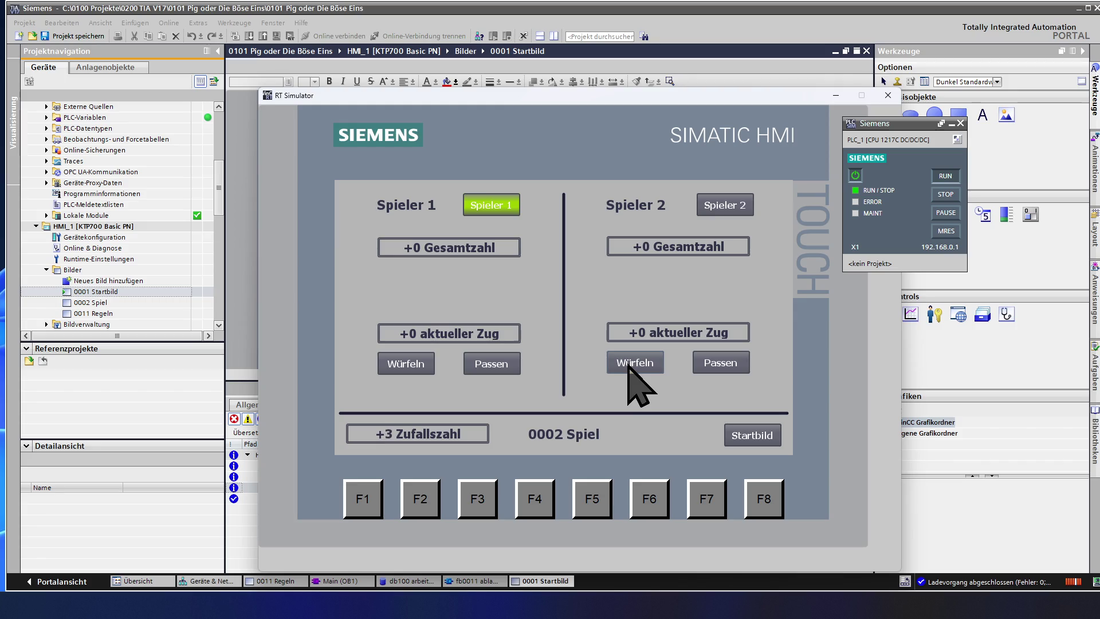
left_click(629, 365)
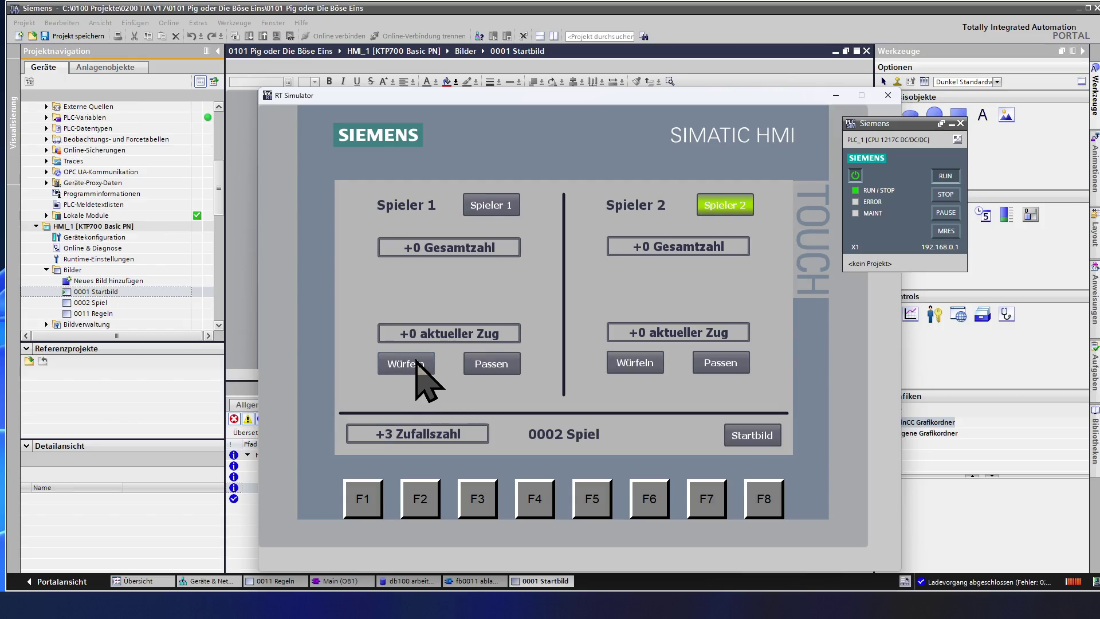
left_click(630, 367)
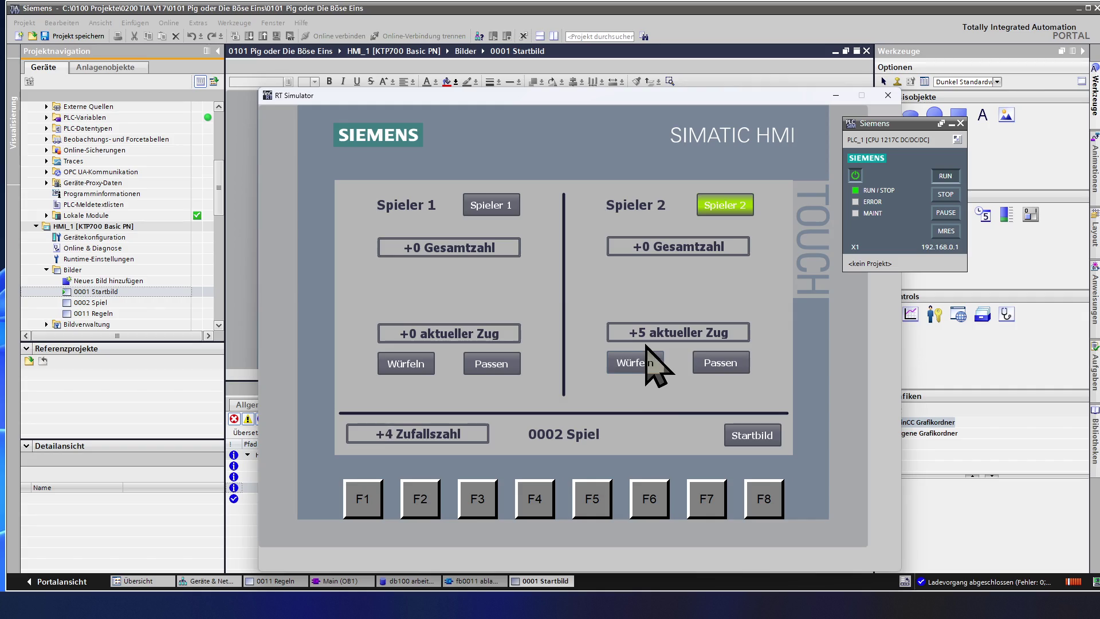
left_click(702, 364)
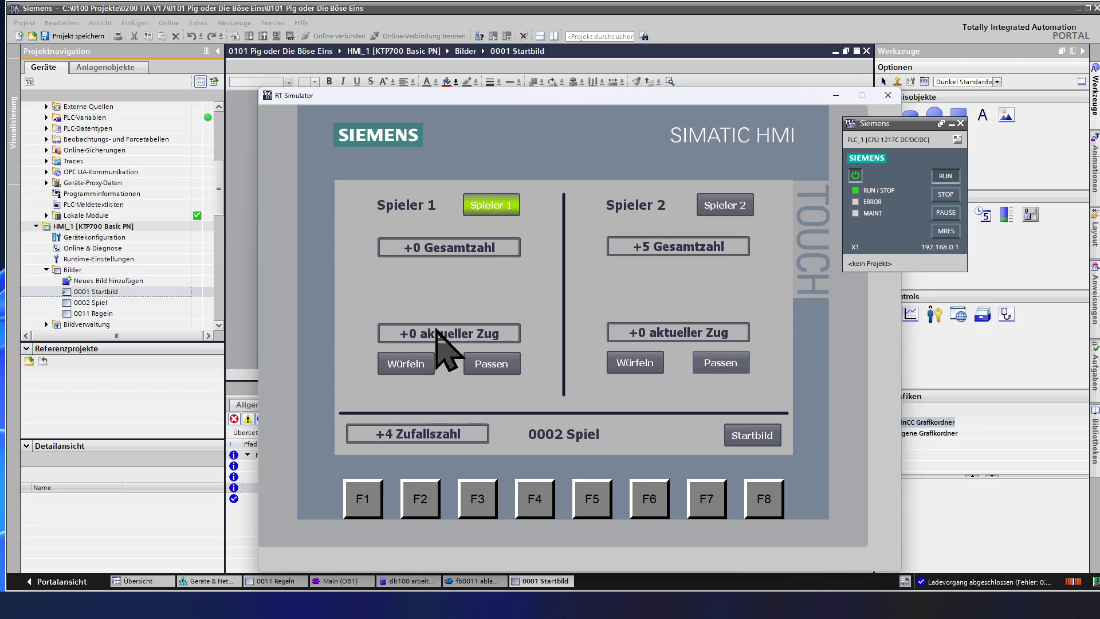
Step: Roll twice for Spieler 1, bank to total 4, then roll for Spieler 2
left_click(411, 367)
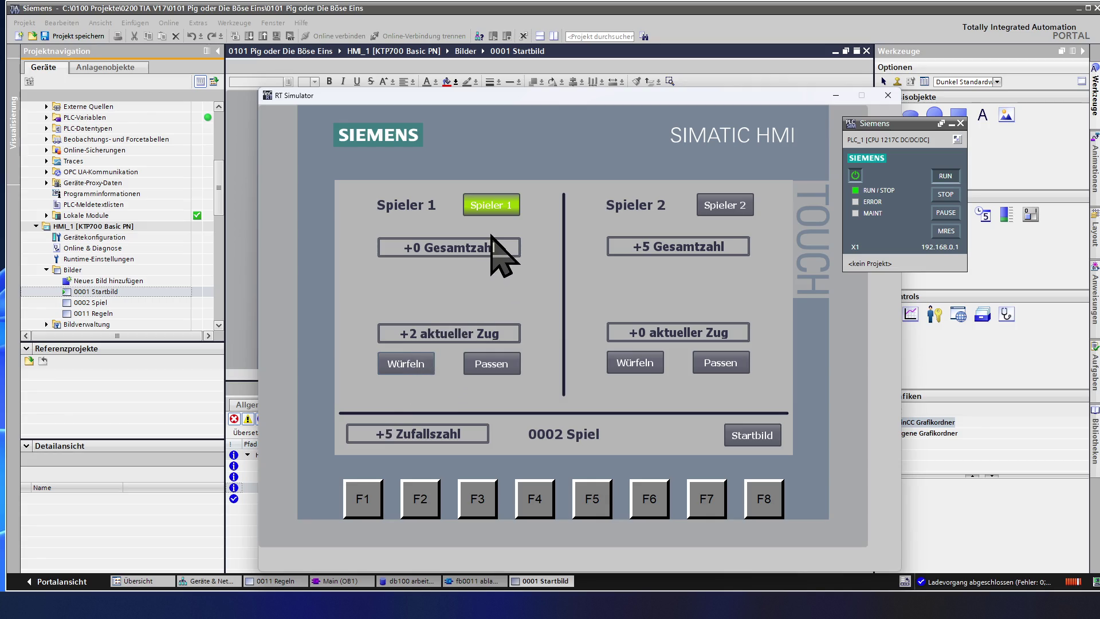
left_click(413, 370)
left_click(489, 365)
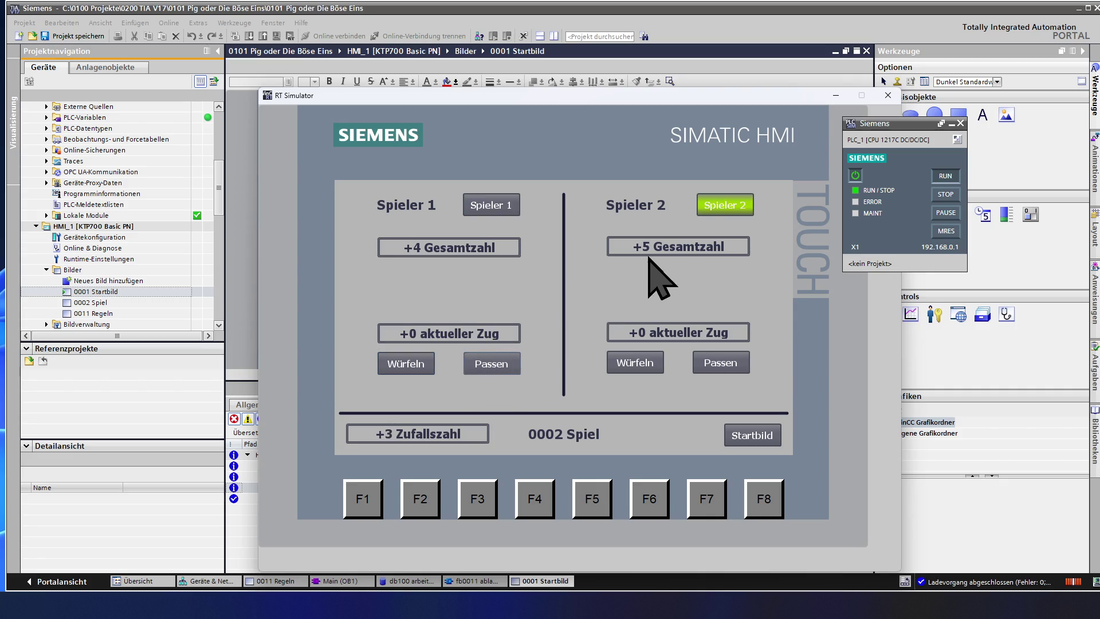
left_click(655, 366)
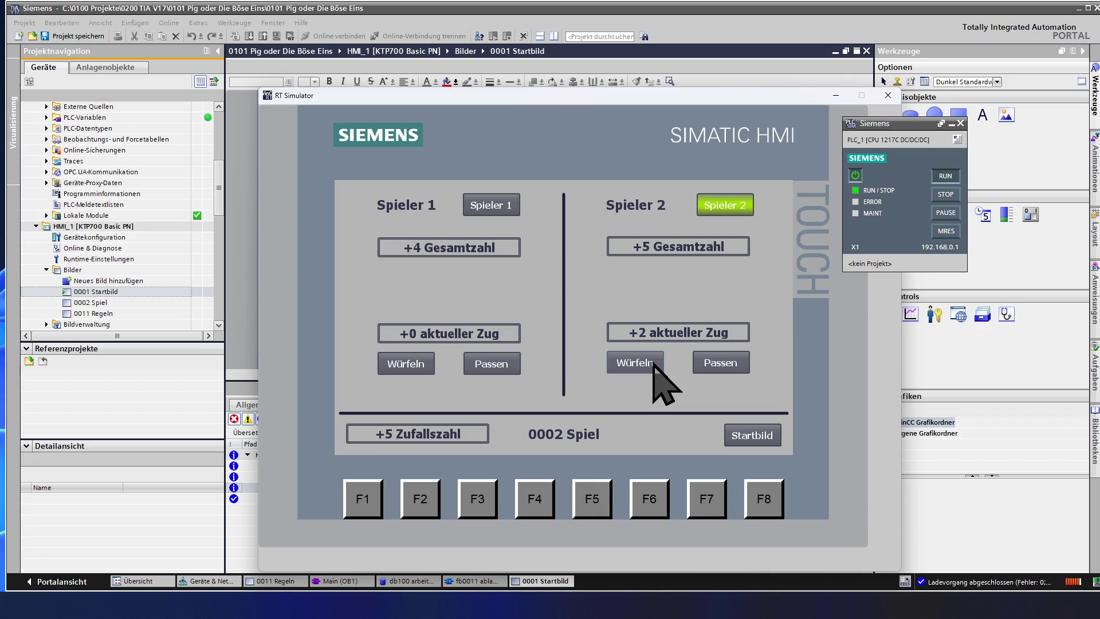
Step: Spieler 2 rolls and loses the turn, Spieler 1 rolls twice and banks, Spieler 2 loses again
left_click(655, 362)
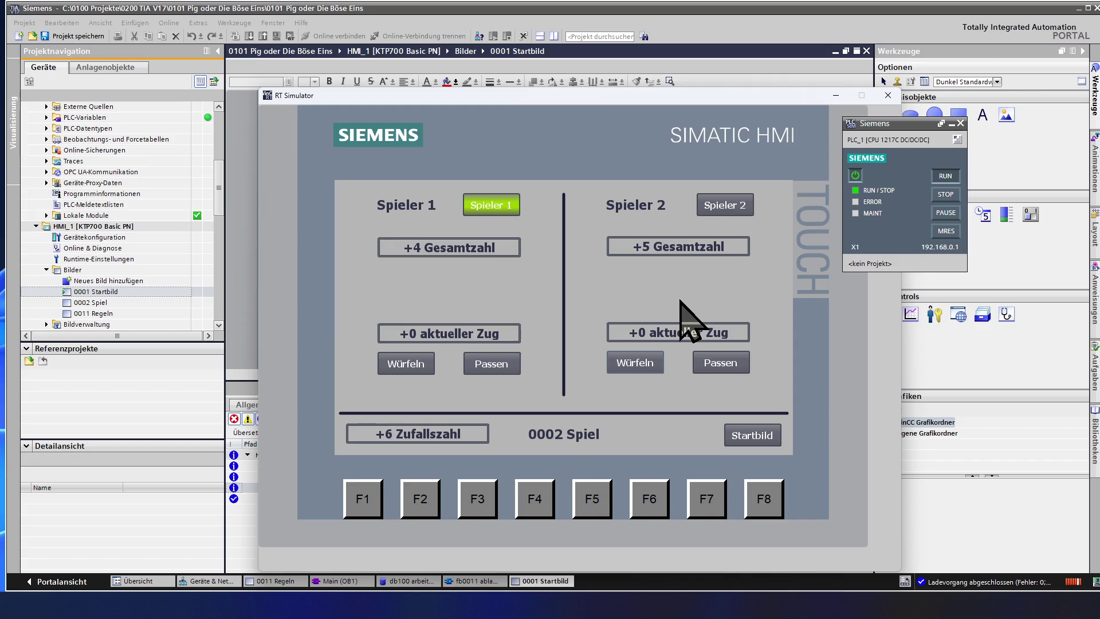
left_click(427, 362)
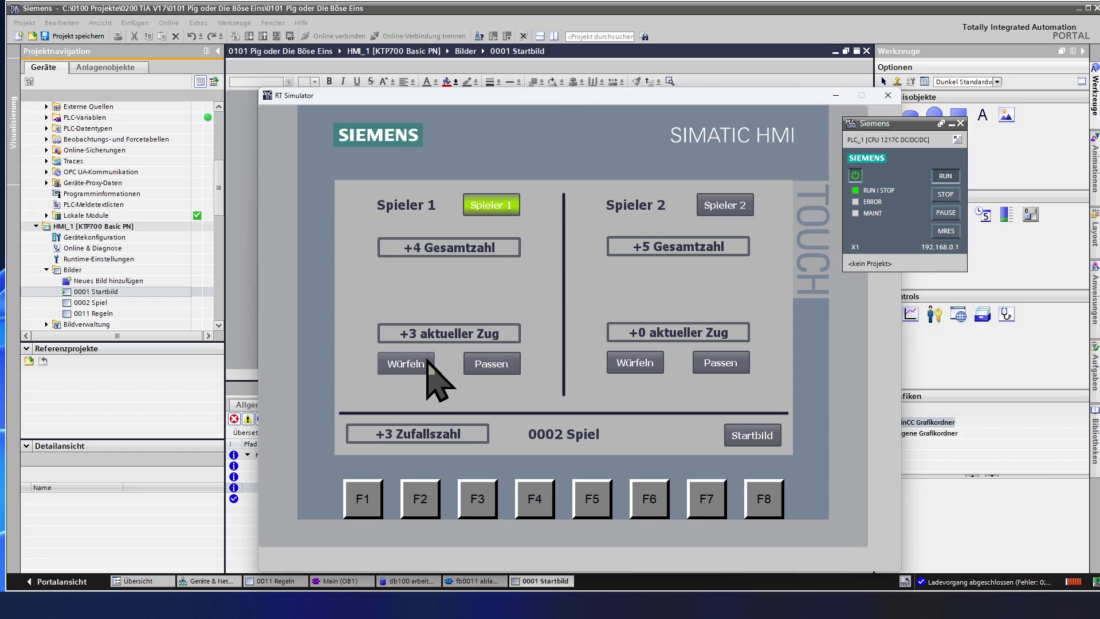
left_click(427, 362)
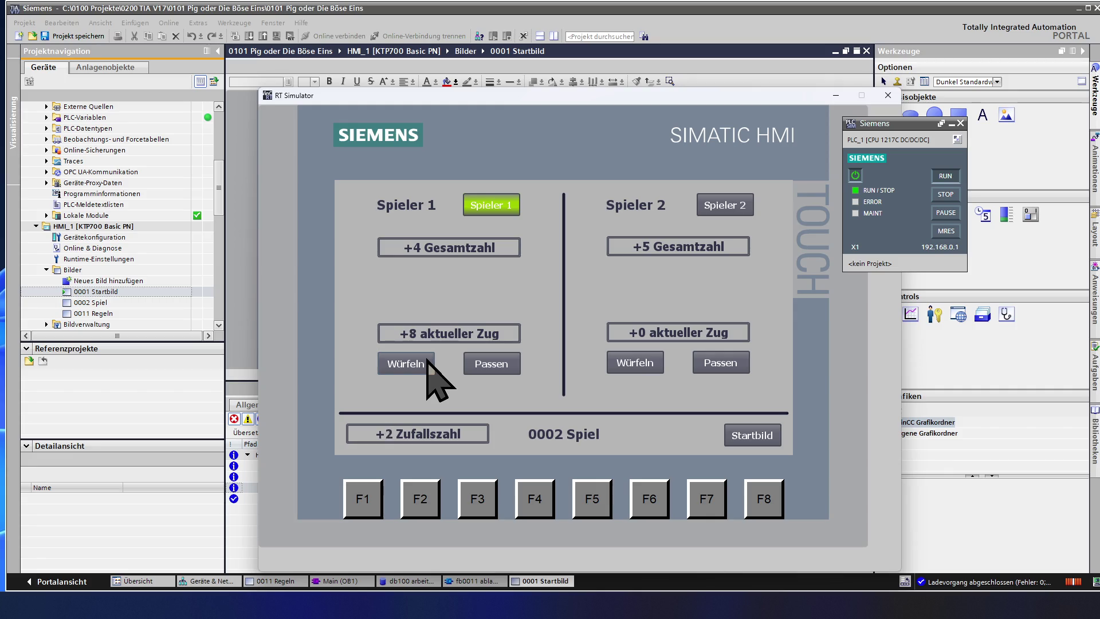
left_click(478, 367)
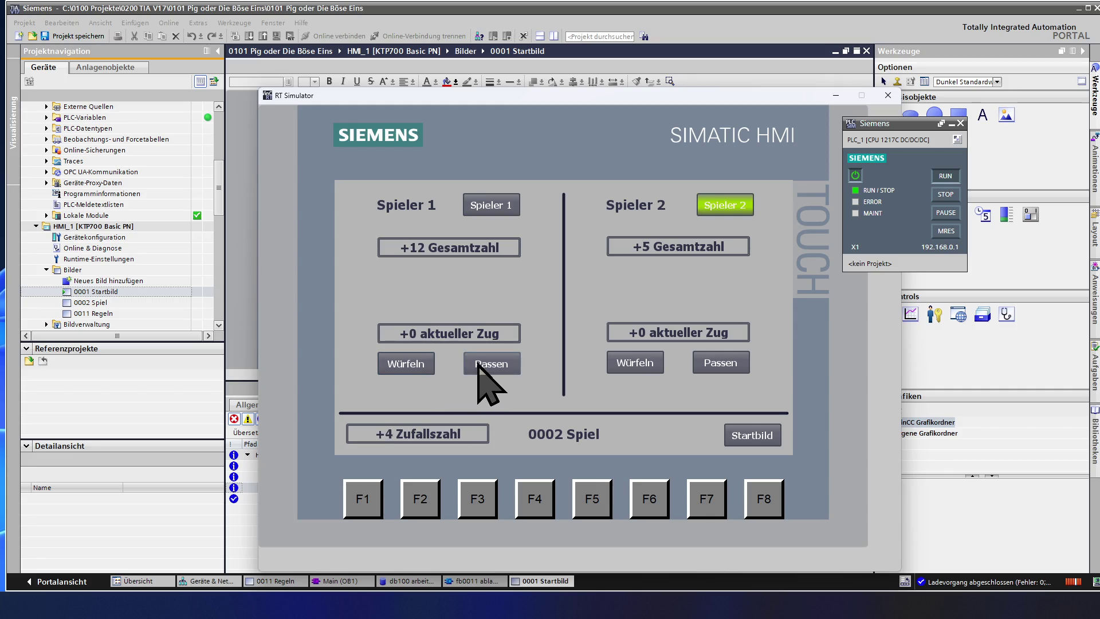
left_click(634, 366)
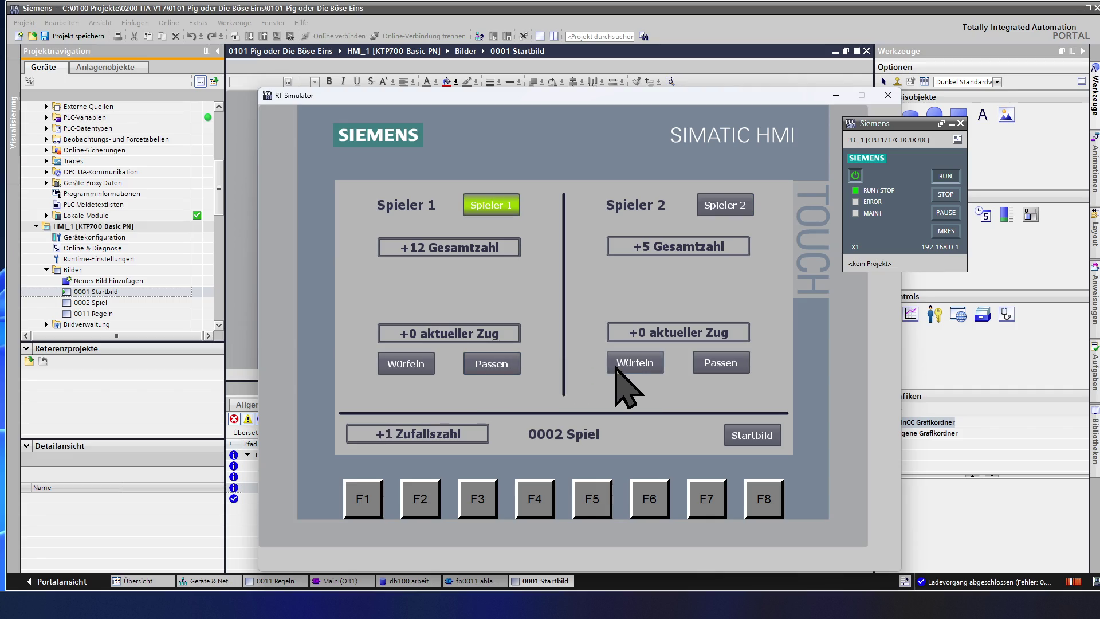
Step: Bank Spieler 1's two rolls for total 21, then four rolls for Spieler 2 banked to total 24
left_click(419, 368)
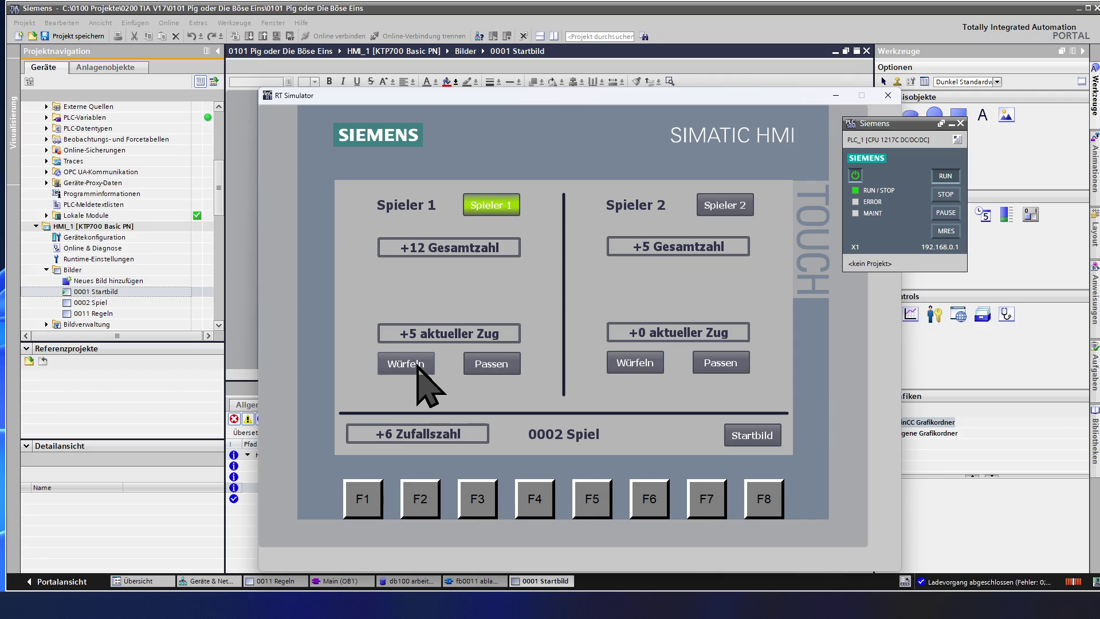
left_click(418, 367)
left_click(495, 368)
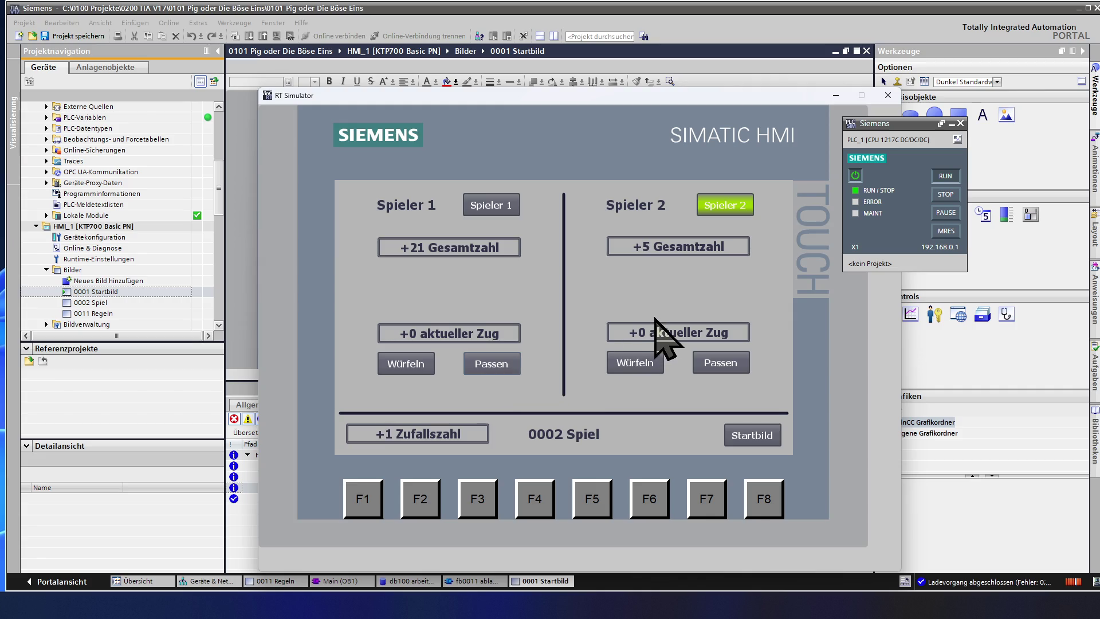
left_click(642, 366)
left_click(641, 366)
left_click(642, 366)
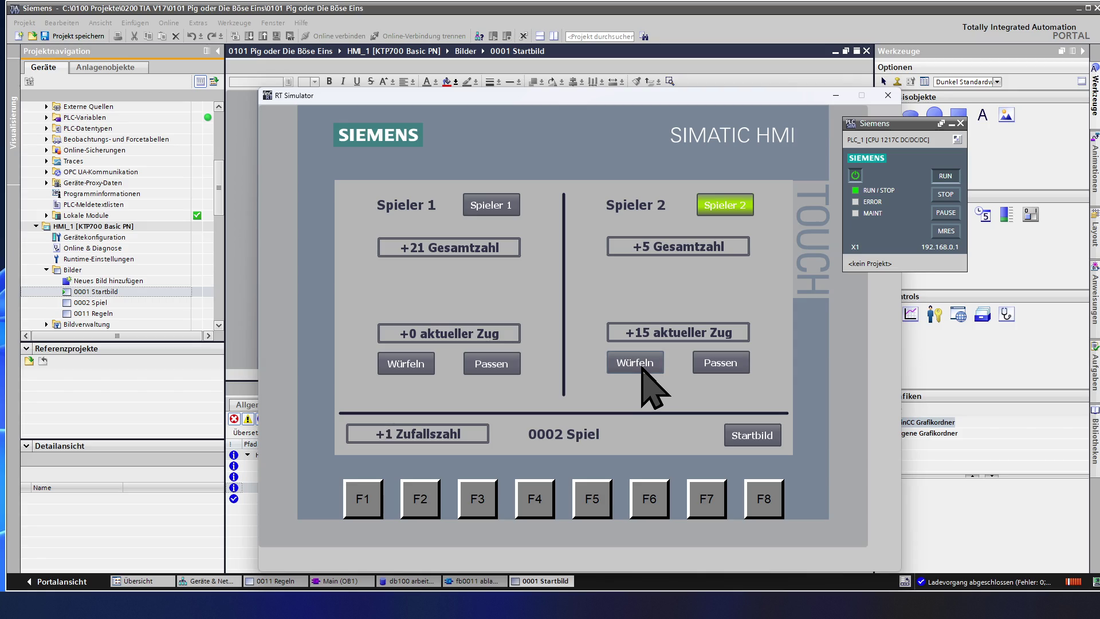
left_click(642, 370)
left_click(707, 368)
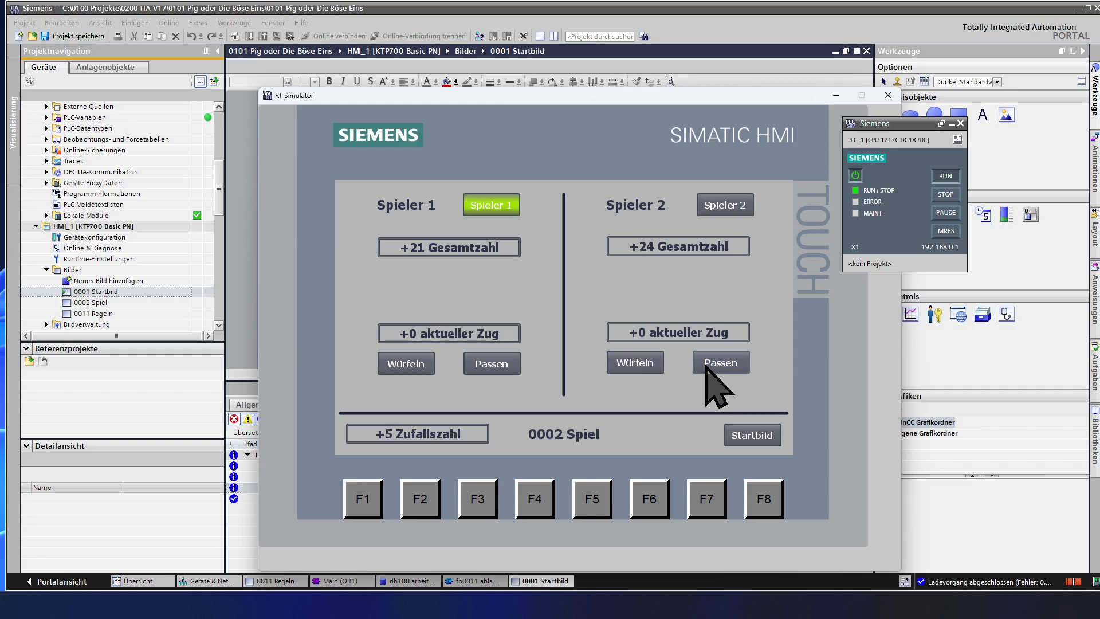
Step: Roll three times for Spieler 1, losing the turn on a 1, and roll for Spieler 2
left_click(421, 370)
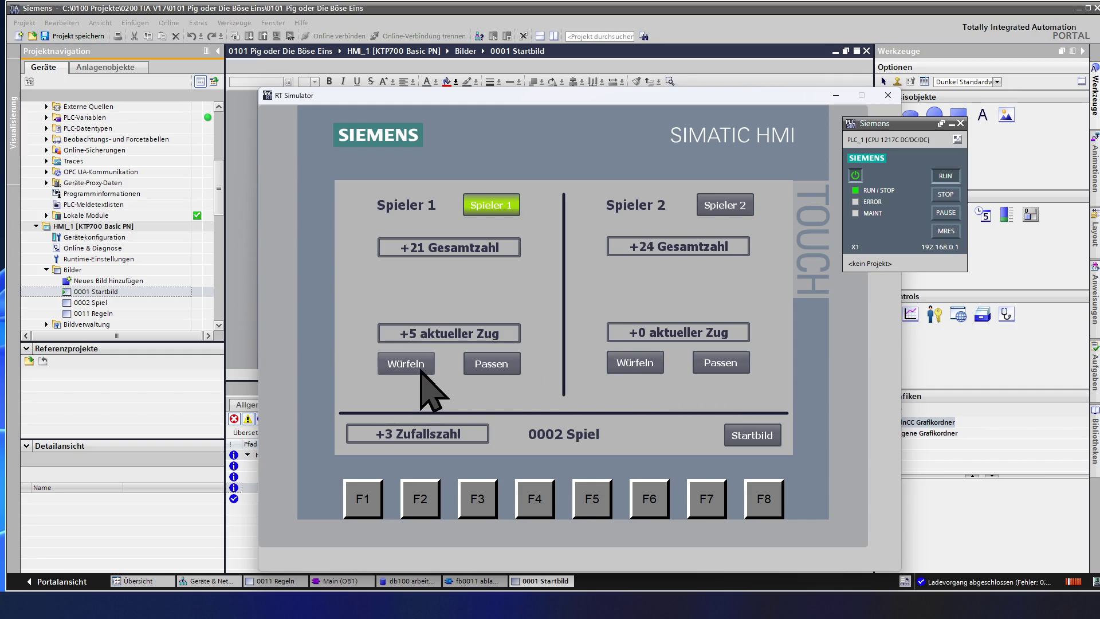
left_click(420, 371)
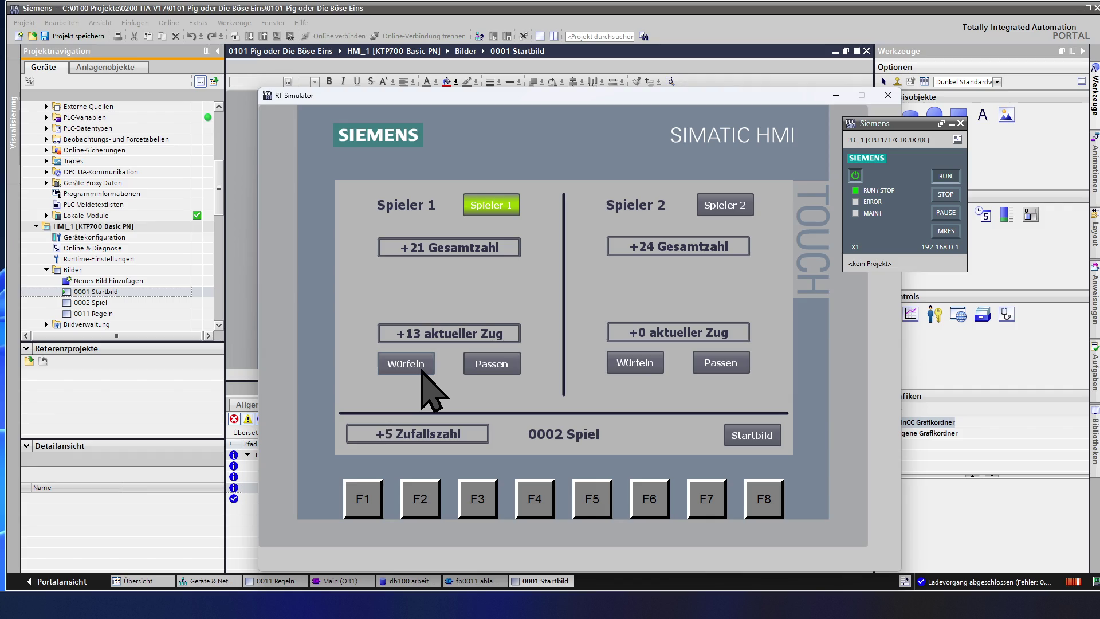
left_click(420, 371)
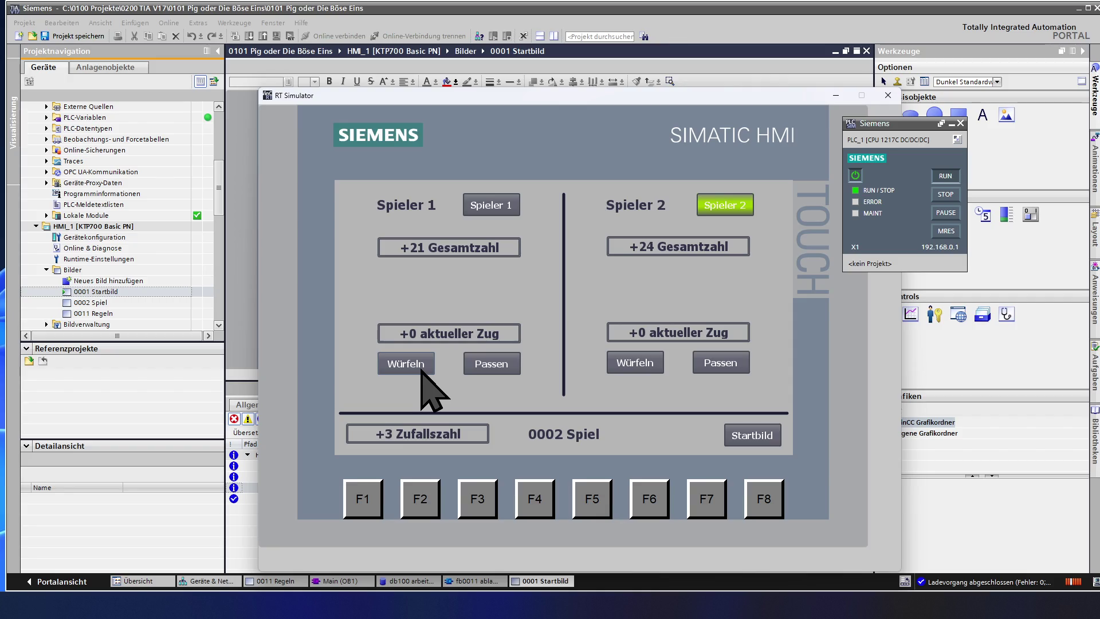
left_click(638, 367)
Step: Spieler 2 loses the turn, then Spieler 1 rolls three times and banks to total 48
left_click(639, 368)
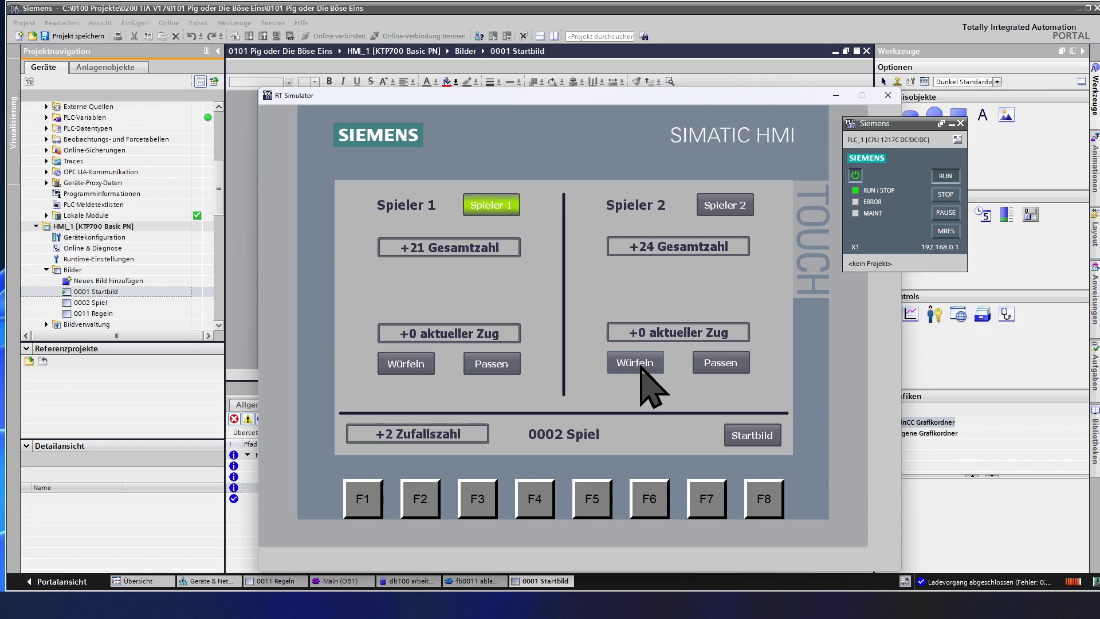
left_click(410, 369)
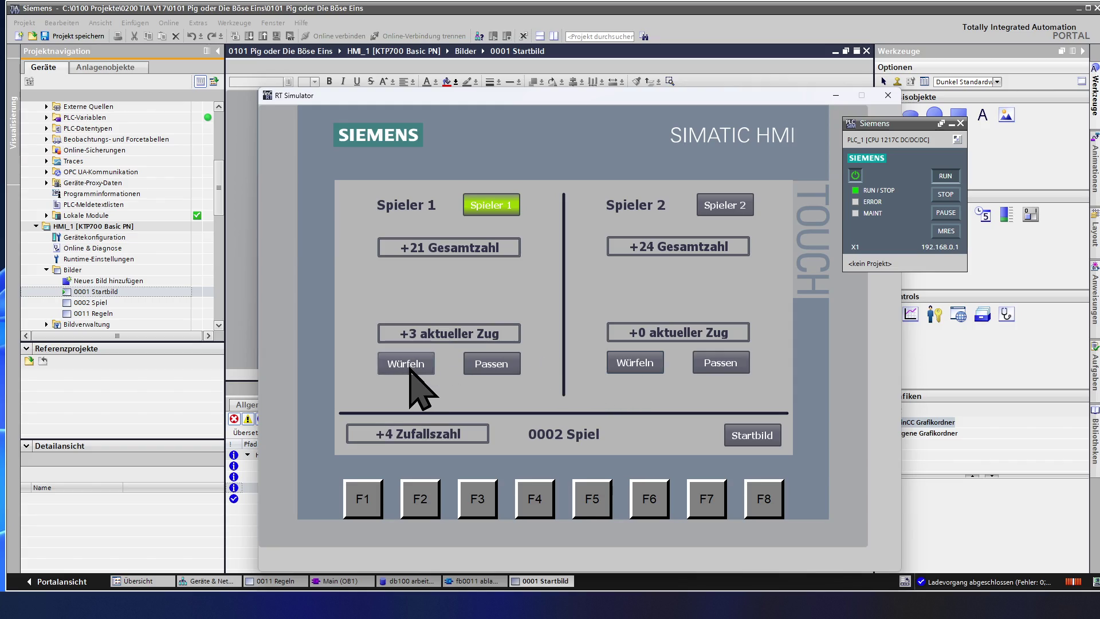
left_click(409, 368)
left_click(410, 368)
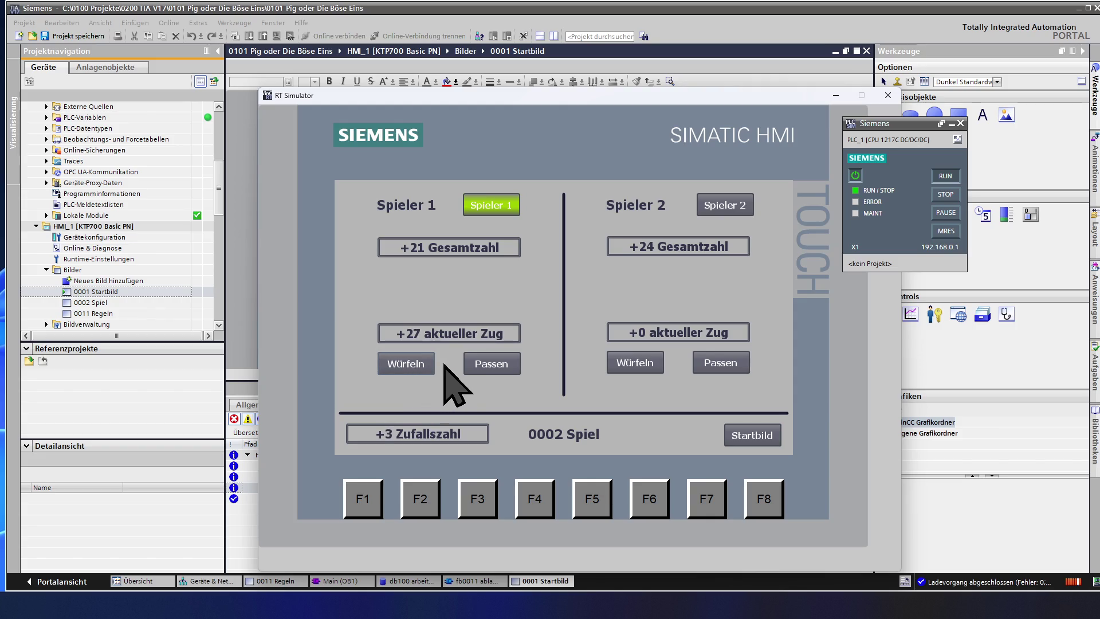
left_click(487, 369)
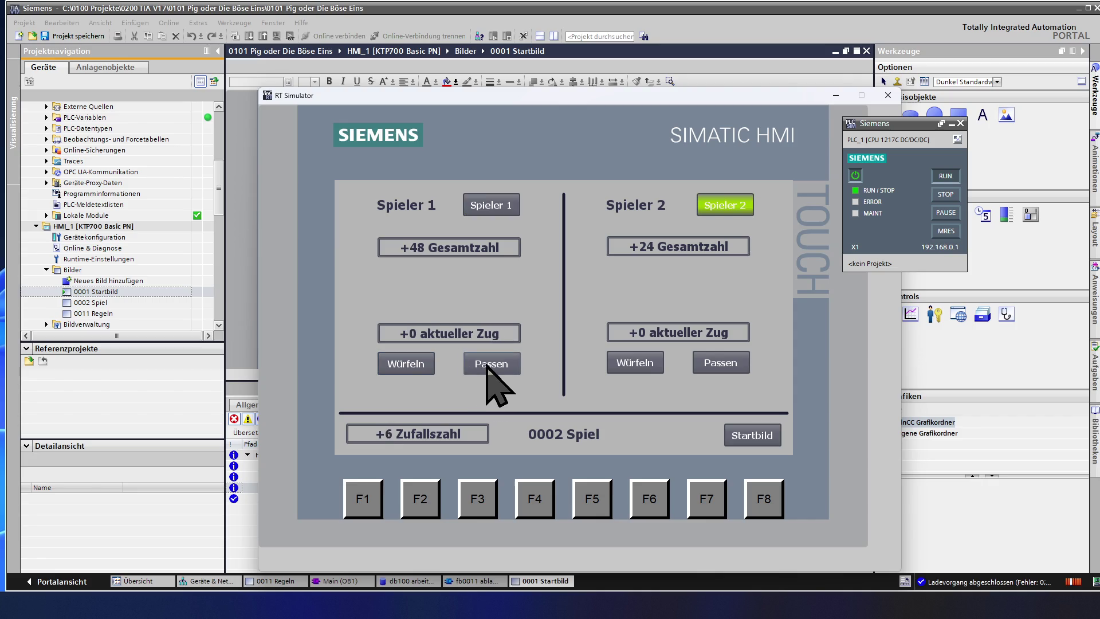
Step: Roll four times for Spieler 2 and bank to total 50
left_click(644, 363)
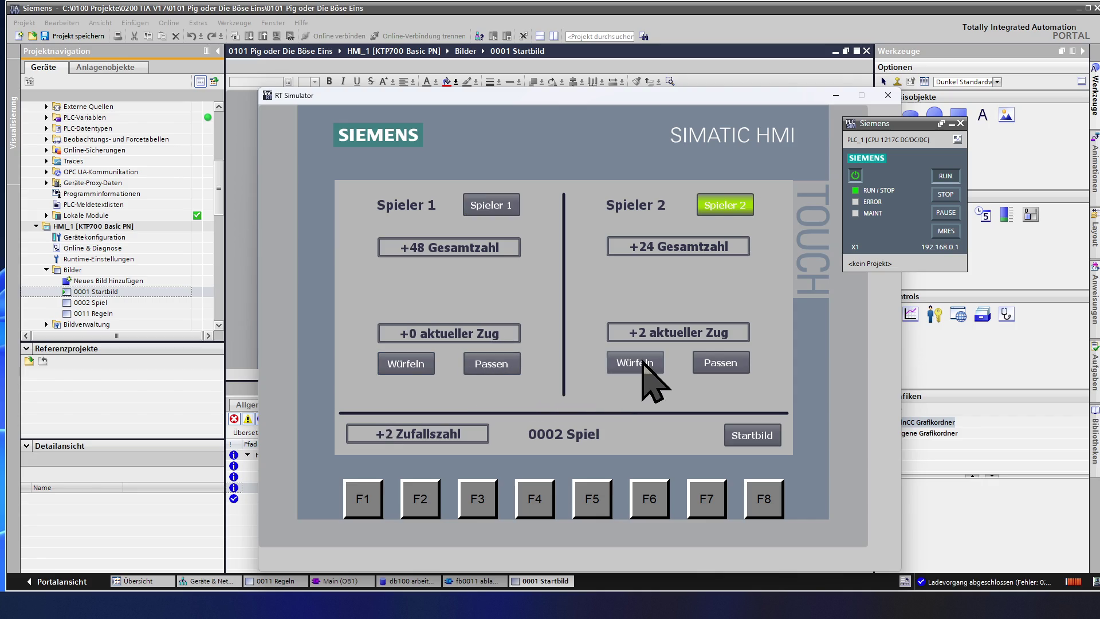
left_click(644, 365)
left_click(644, 365)
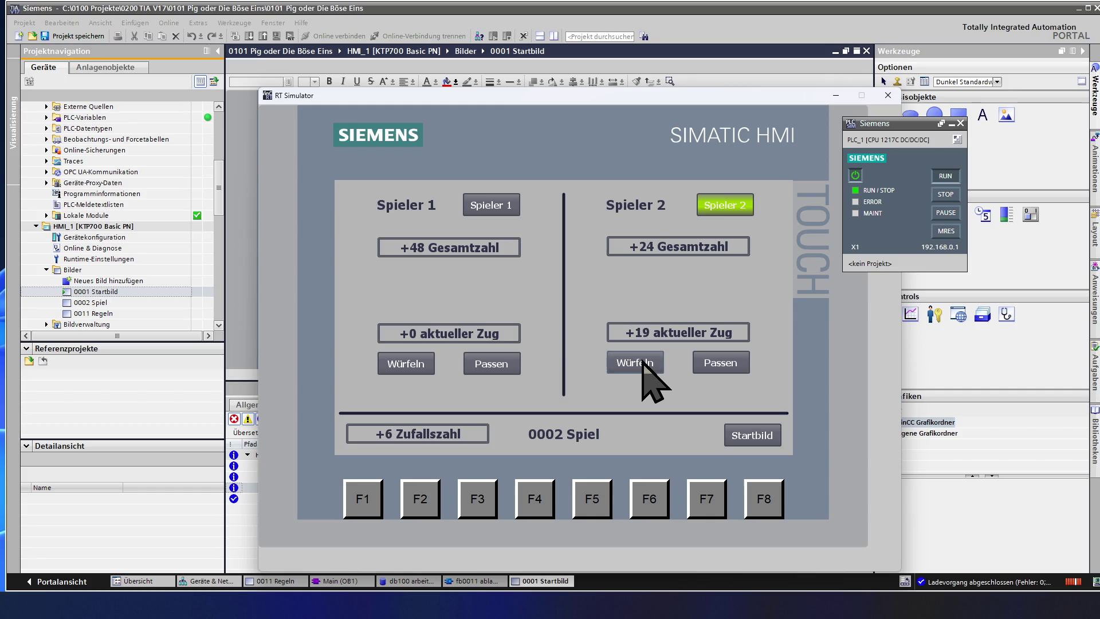
left_click(644, 365)
left_click(712, 364)
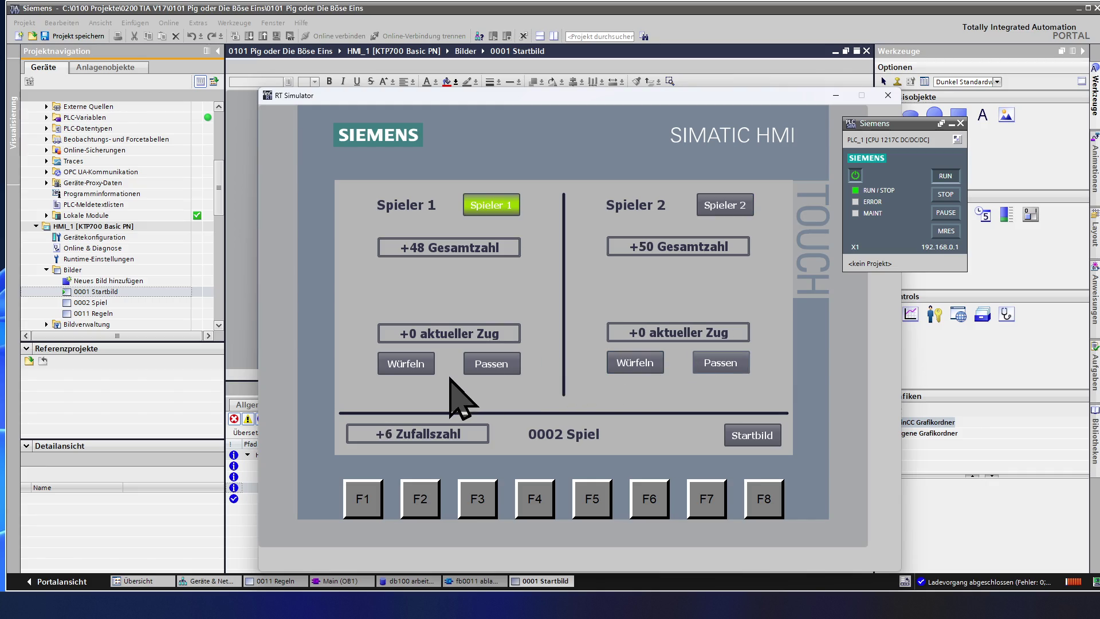
Step: Play several rolls for both players that each end with a 1 and a lost turn
left_click(420, 364)
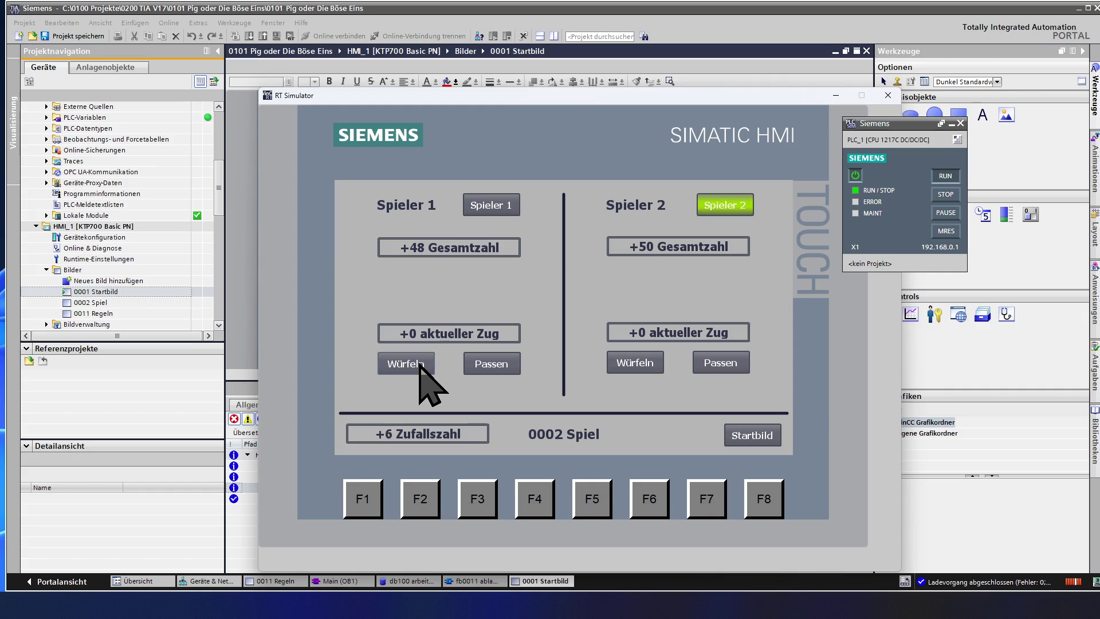
left_click(629, 367)
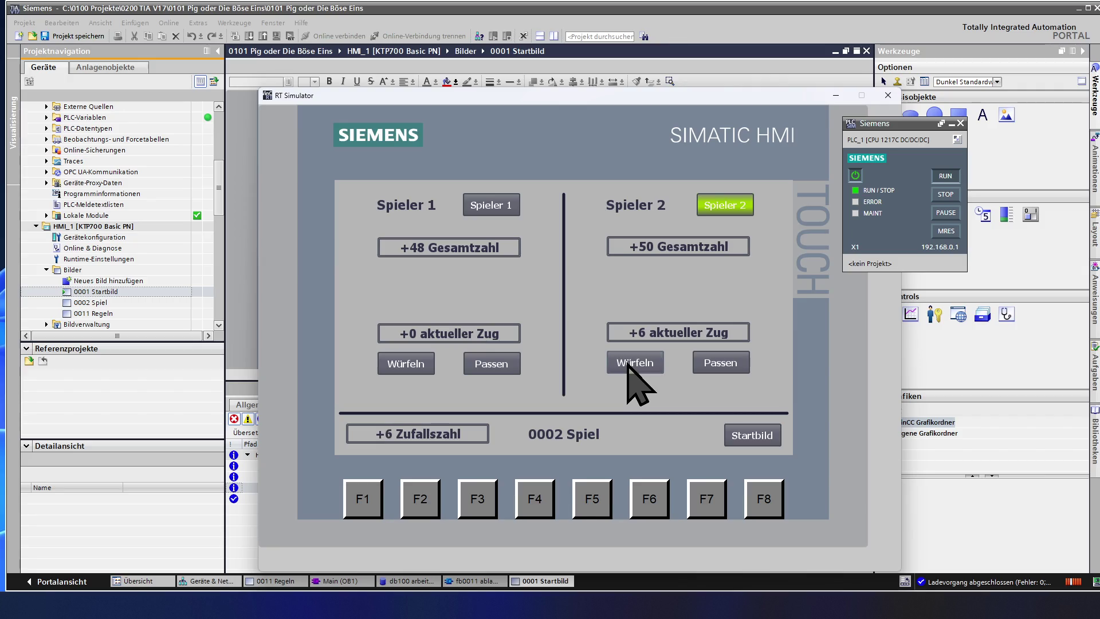
left_click(424, 364)
left_click(423, 364)
left_click(424, 365)
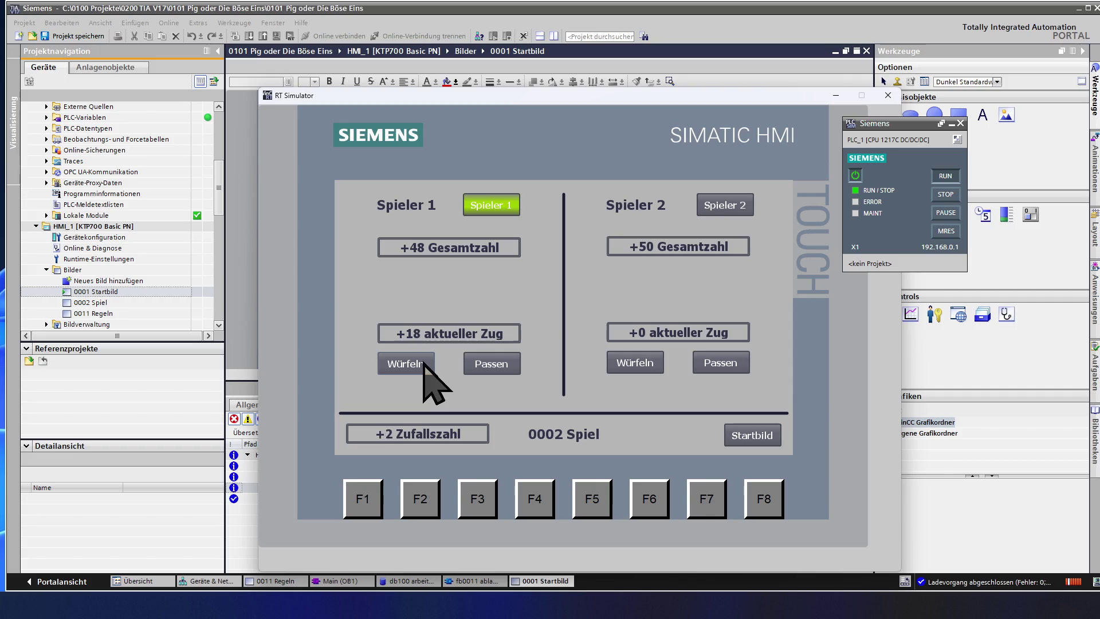
left_click(425, 366)
left_click(424, 365)
left_click(426, 367)
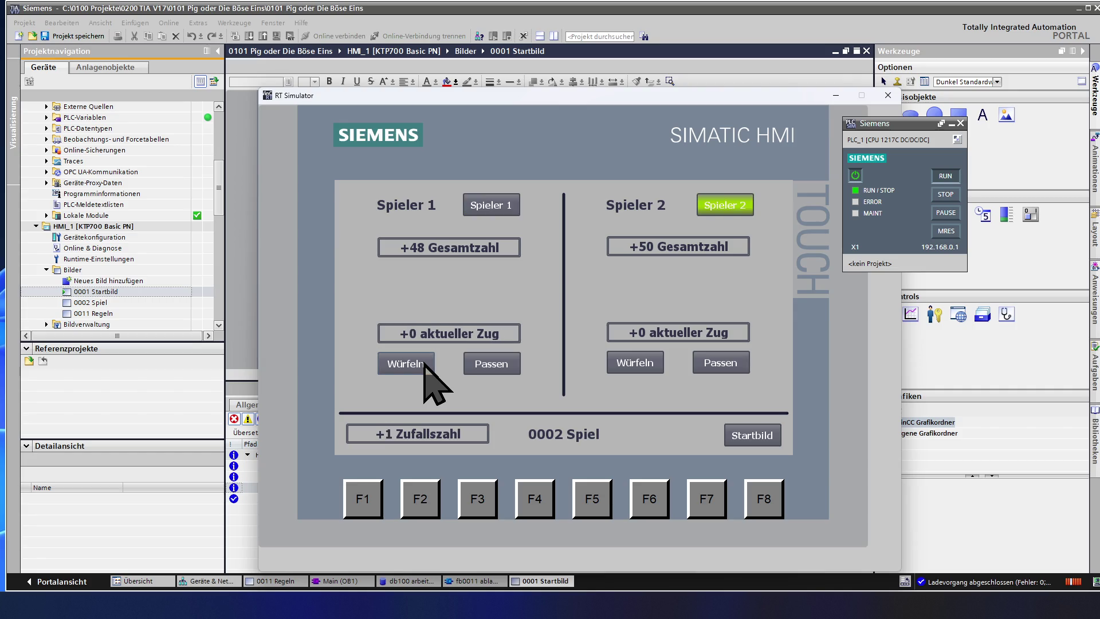
left_click(634, 365)
left_click(633, 365)
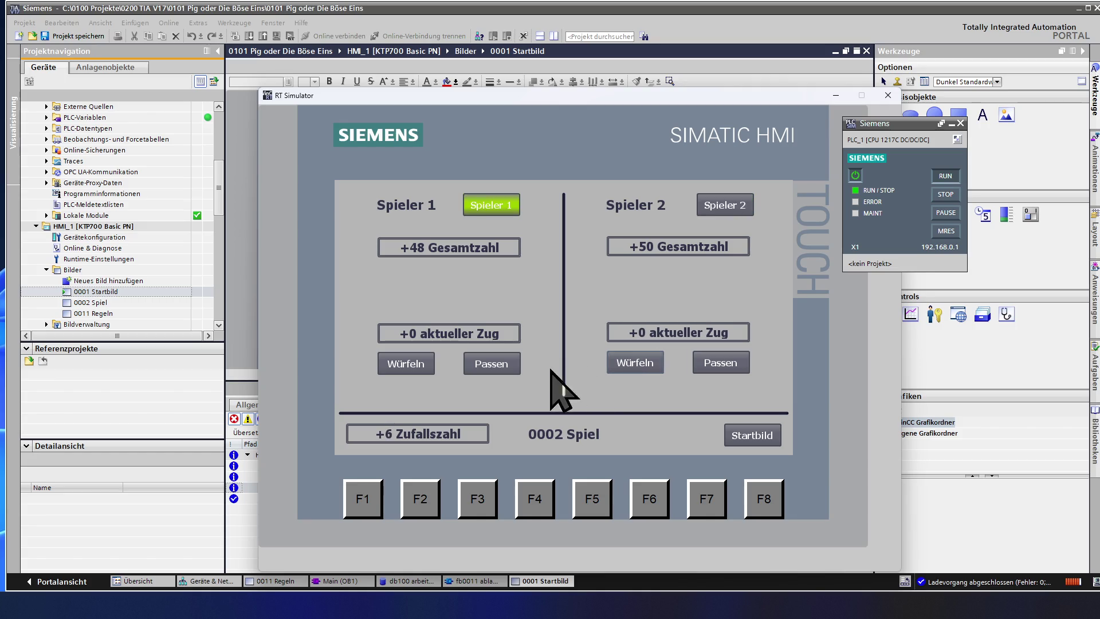
Step: Bank Spieler 1's turns to totals 67 and 82 while Spieler 2 keeps losing on a 1
left_click(422, 362)
left_click(423, 363)
left_click(478, 364)
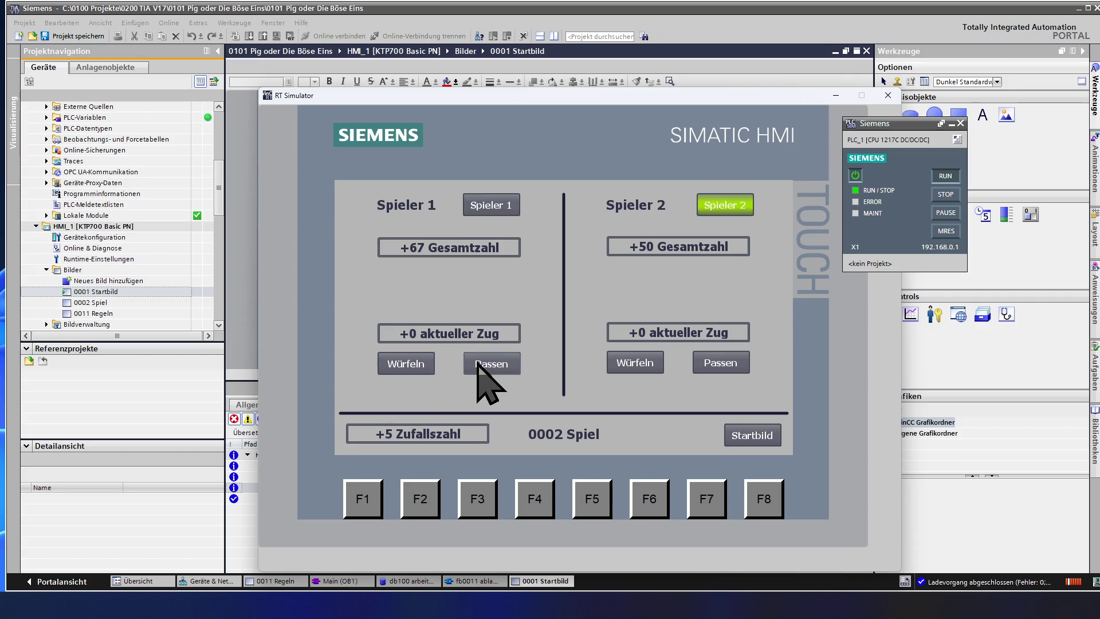
left_click(635, 370)
left_click(634, 370)
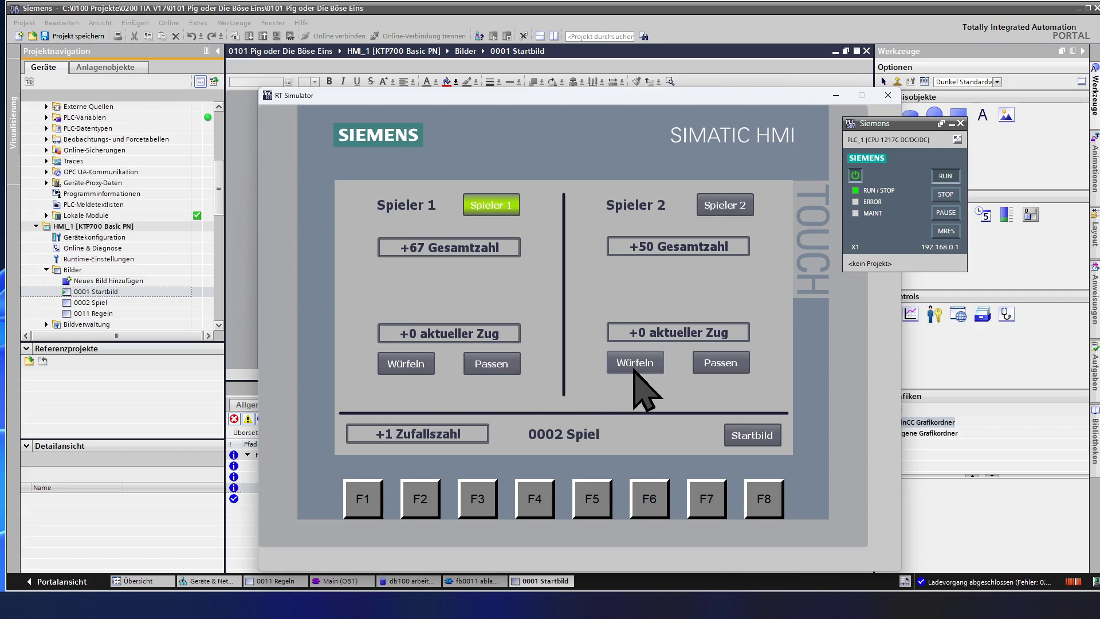
left_click(418, 370)
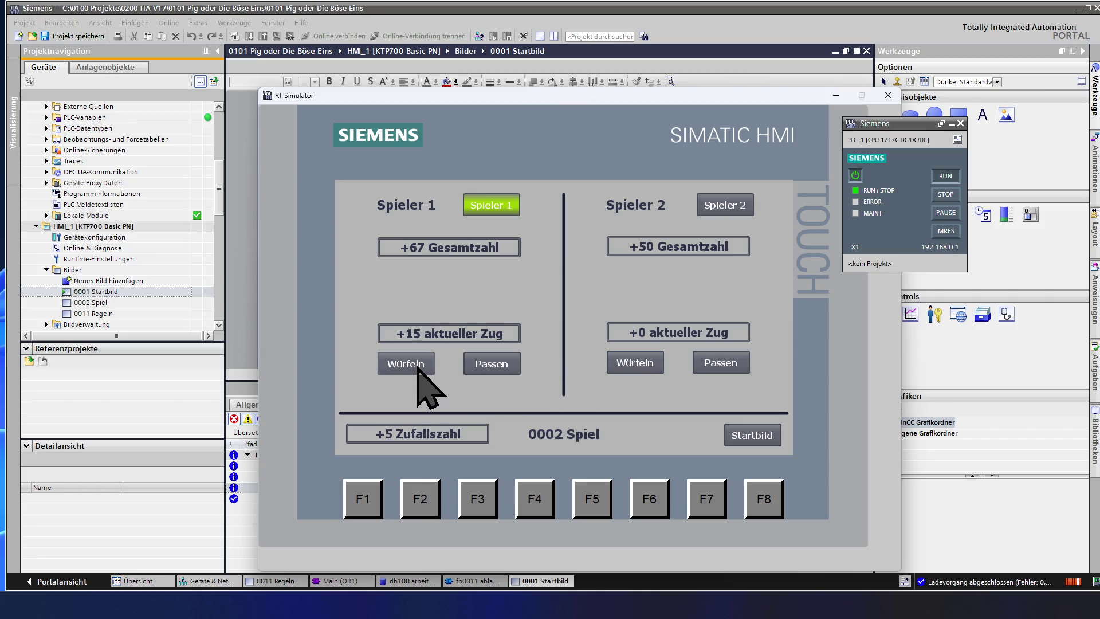
left_click(489, 368)
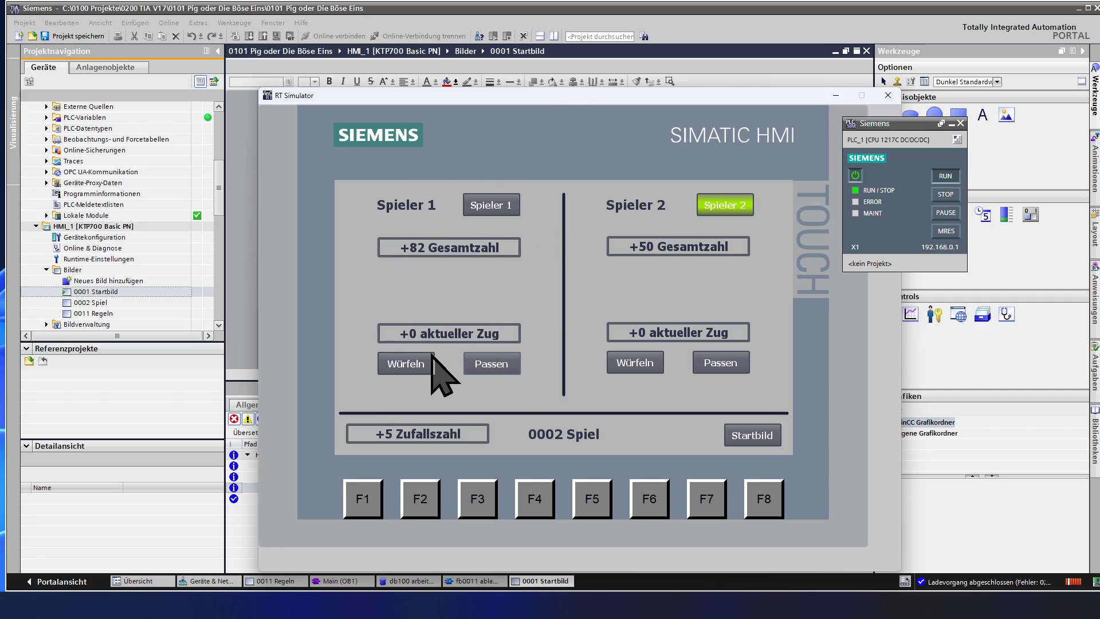
Step: After four Spieler 2 rolls, bank Spieler 1's 18-point turn so the total reaches 100
left_click(628, 362)
left_click(628, 365)
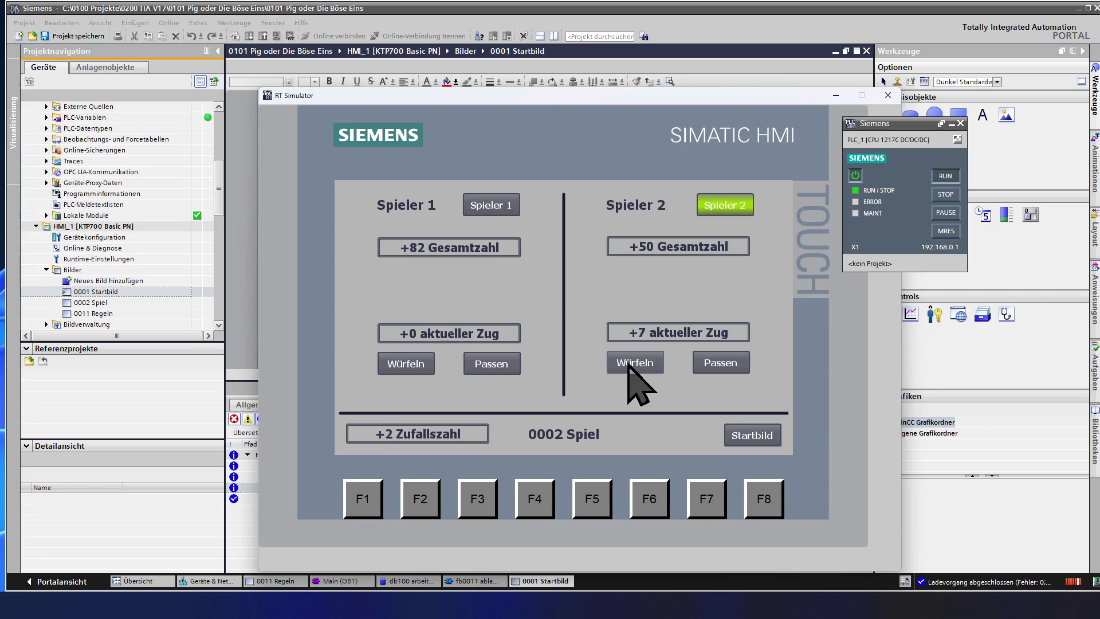
left_click(630, 365)
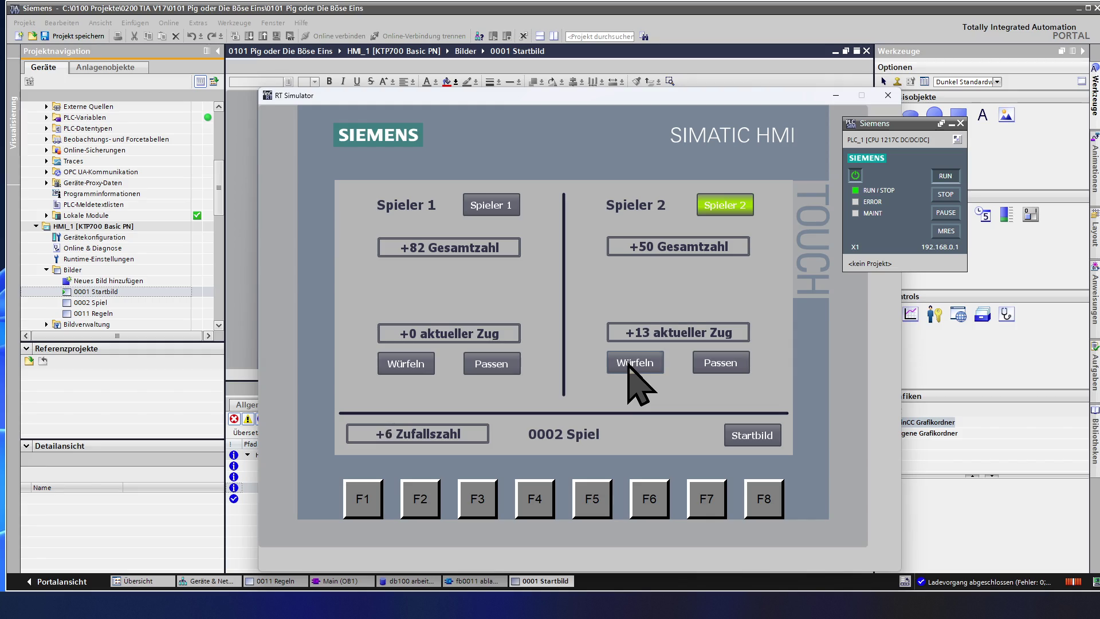
left_click(630, 364)
left_click(422, 360)
left_click(422, 362)
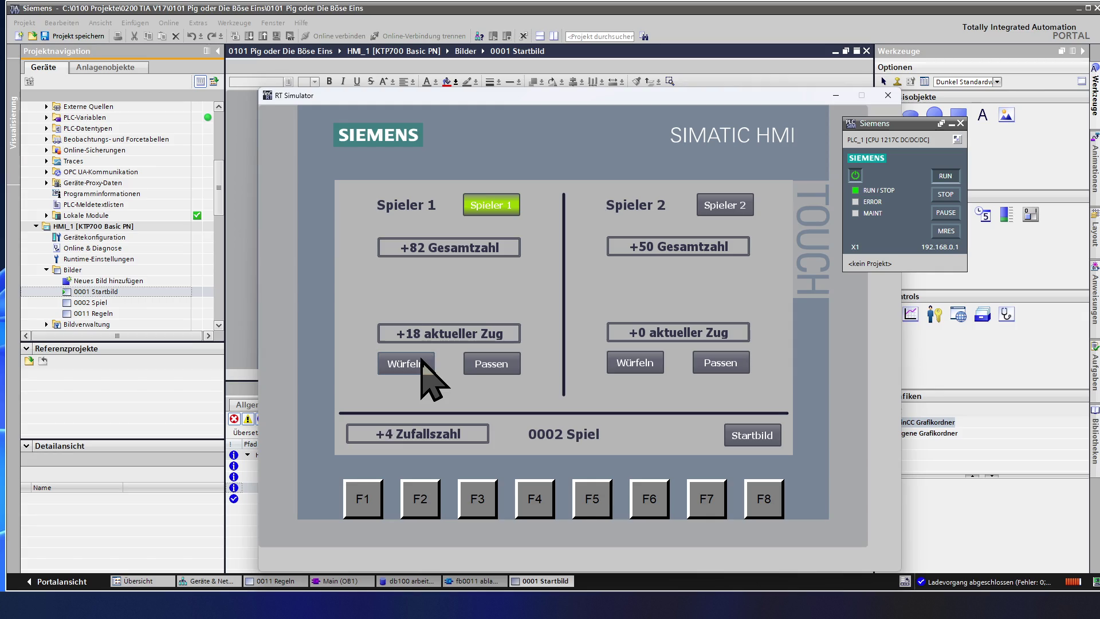
left_click(491, 366)
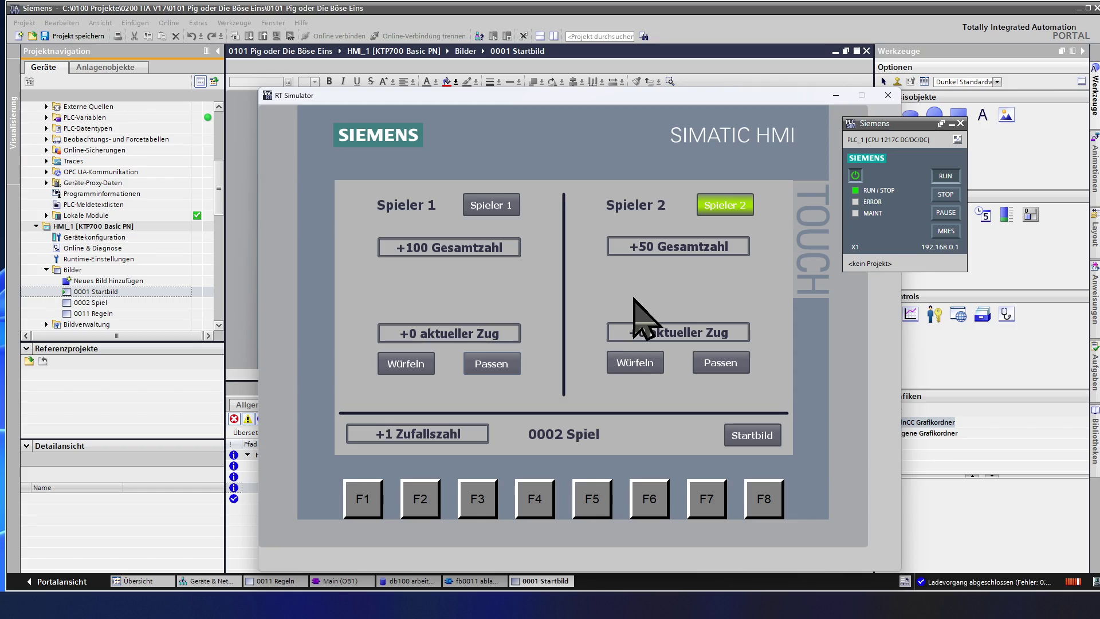
Step: Roll eight times for Spieler 2 until a 1 loses the 41-point turn
left_click(628, 365)
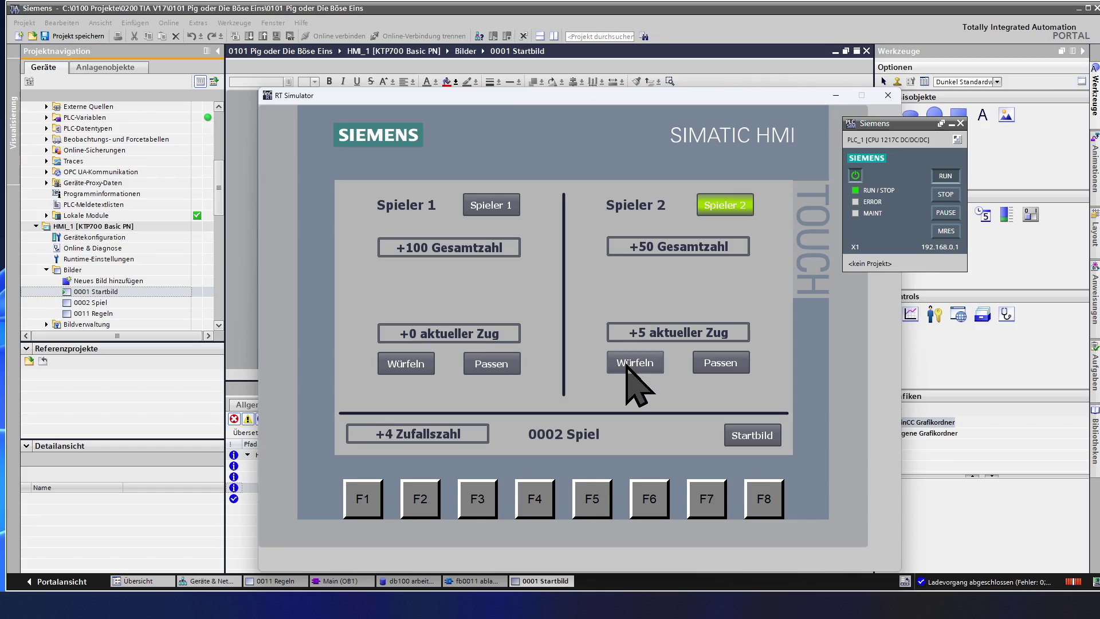
left_click(628, 365)
left_click(628, 365)
left_click(628, 365)
left_click(627, 365)
left_click(627, 365)
left_click(628, 365)
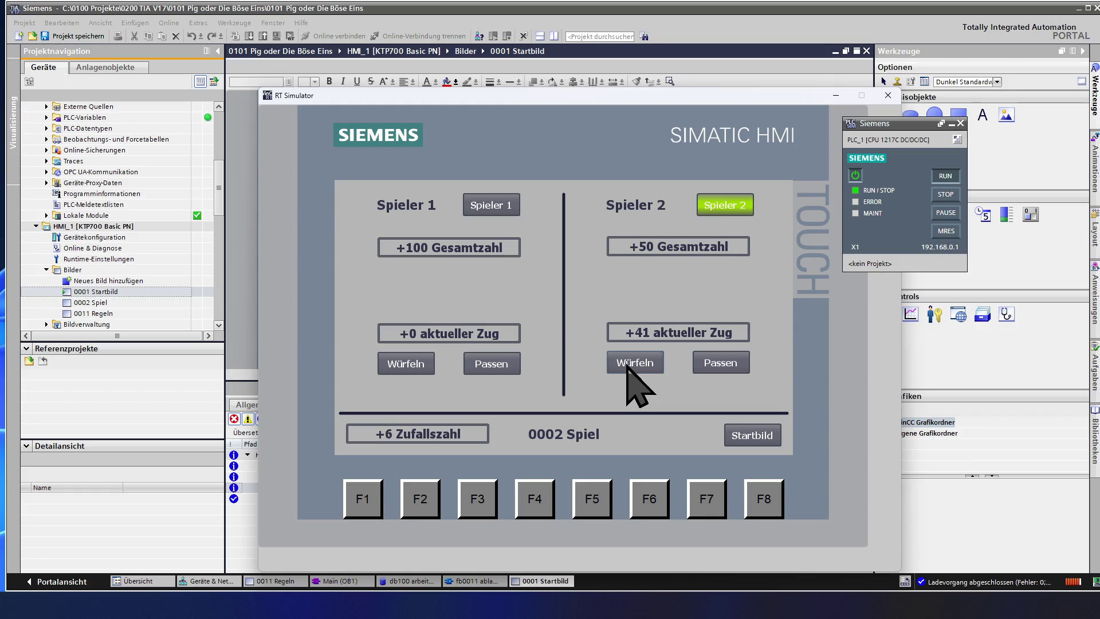
left_click(627, 363)
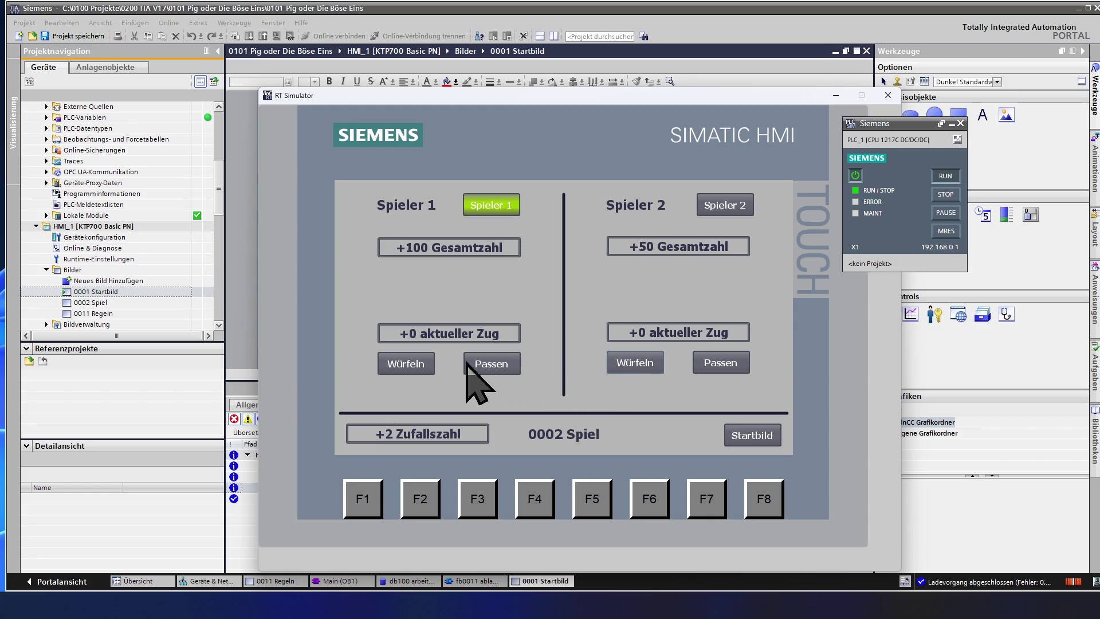
Step: Roll and bank for Spieler 1 to reach 105, then return to the fb0011 ablauf editor
left_click(421, 365)
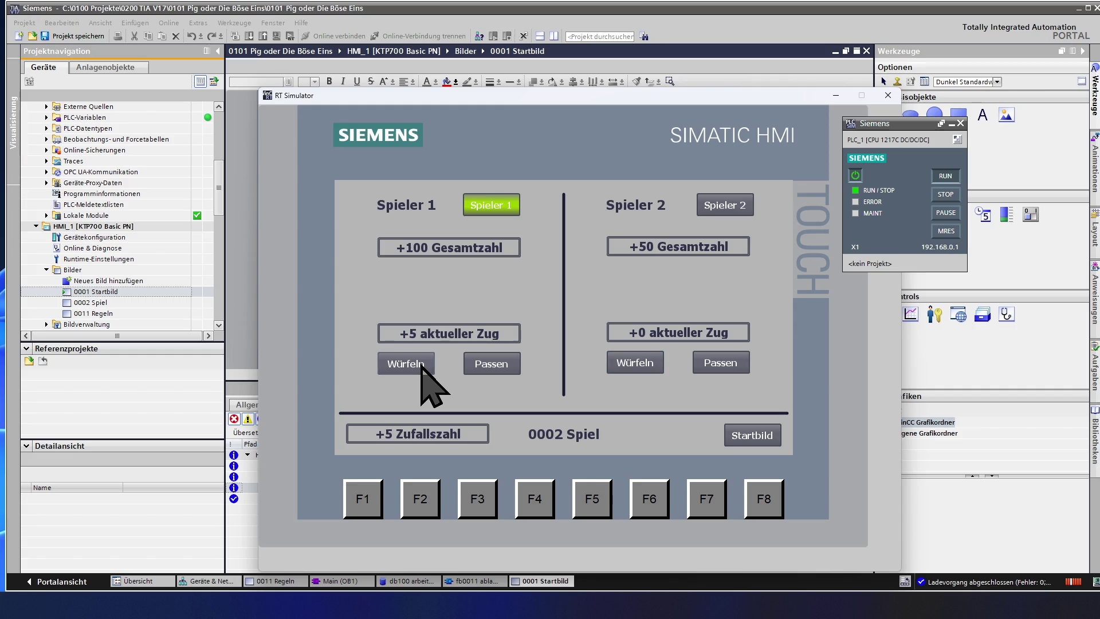
left_click(488, 368)
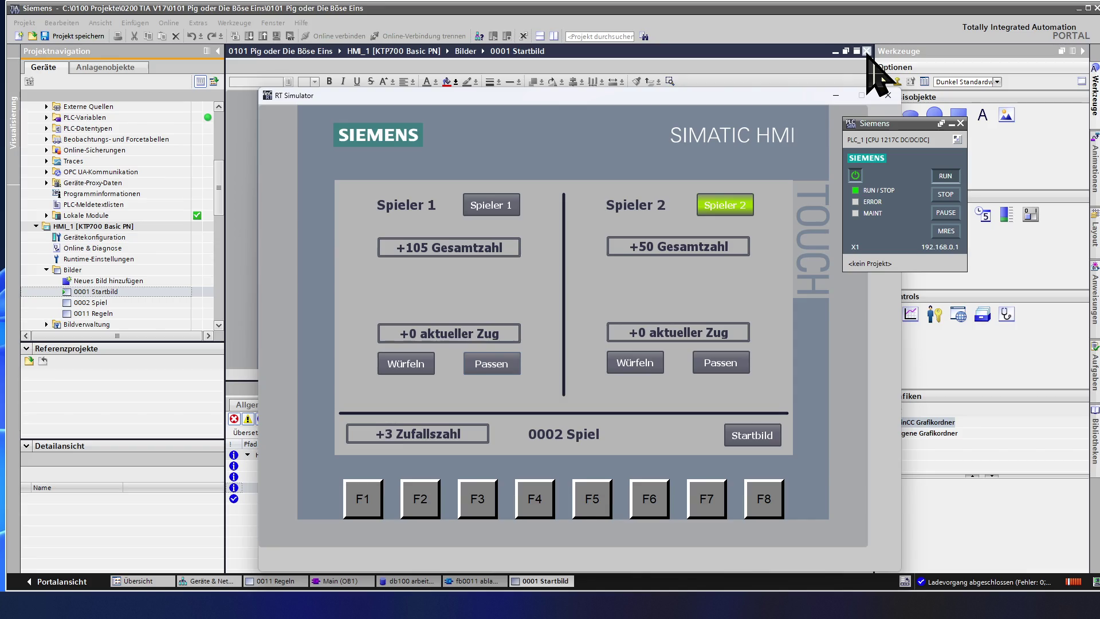
left_click(867, 53)
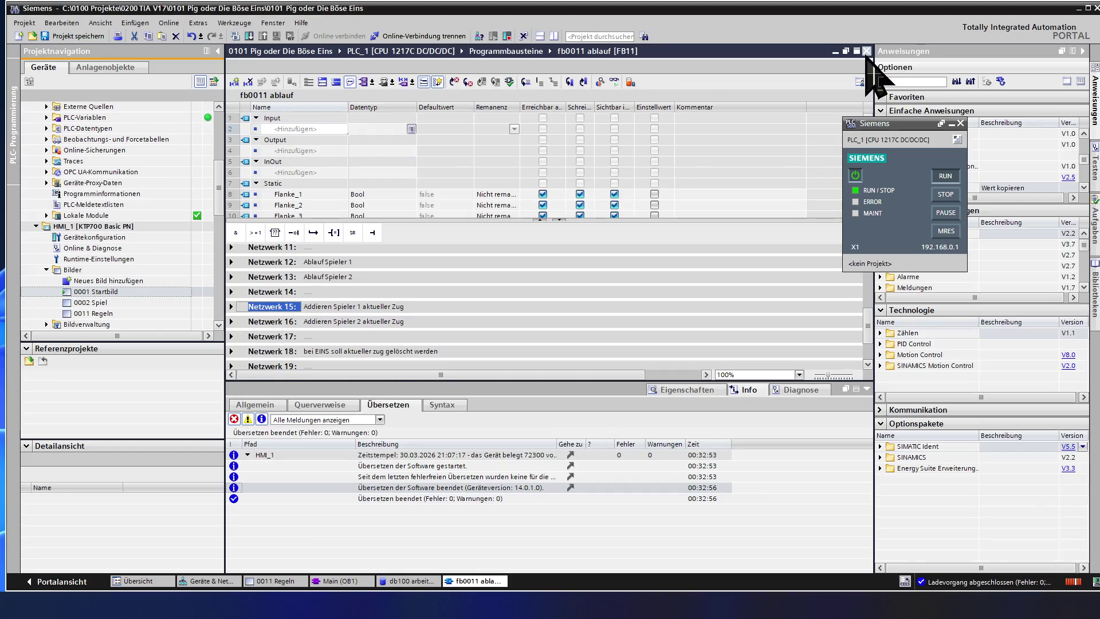
Step: Return to the fb0011 ablauf editor, focus the project tree and launch PLC_1's Online & Diagnose
left_click(62, 36)
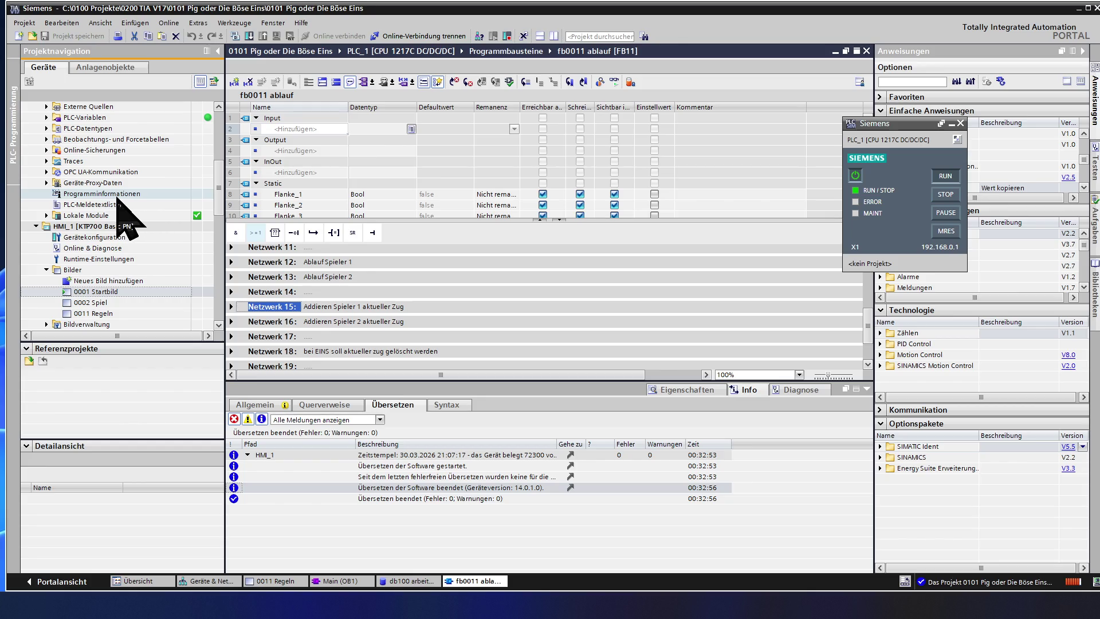
left_click(121, 216)
scroll(118, 214, "up", 3)
scroll(116, 211, "up", 3)
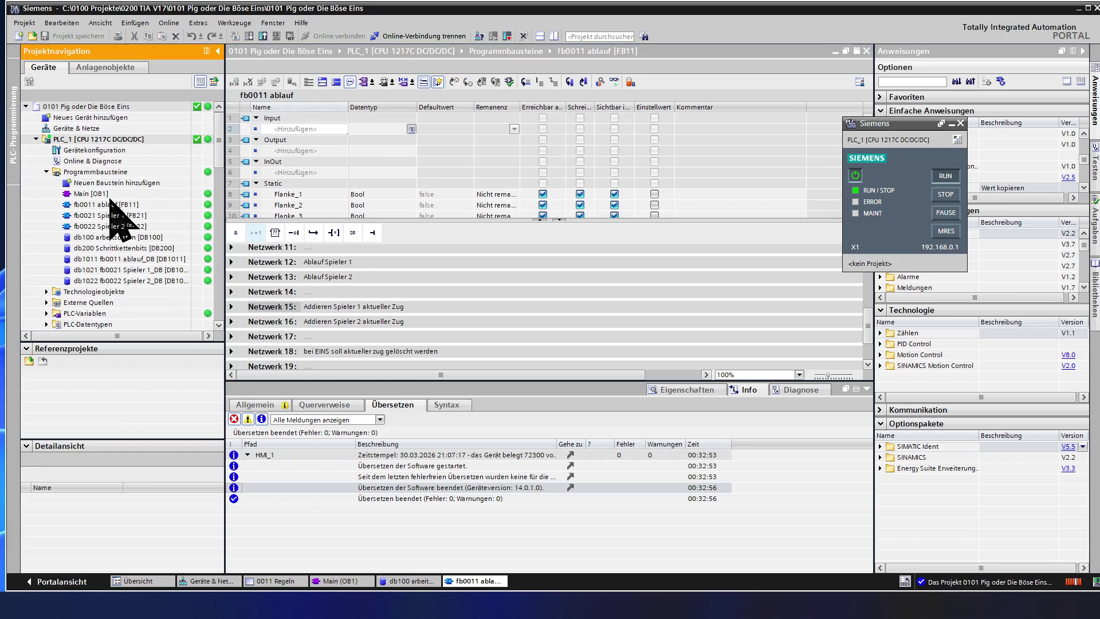
double_click(113, 163)
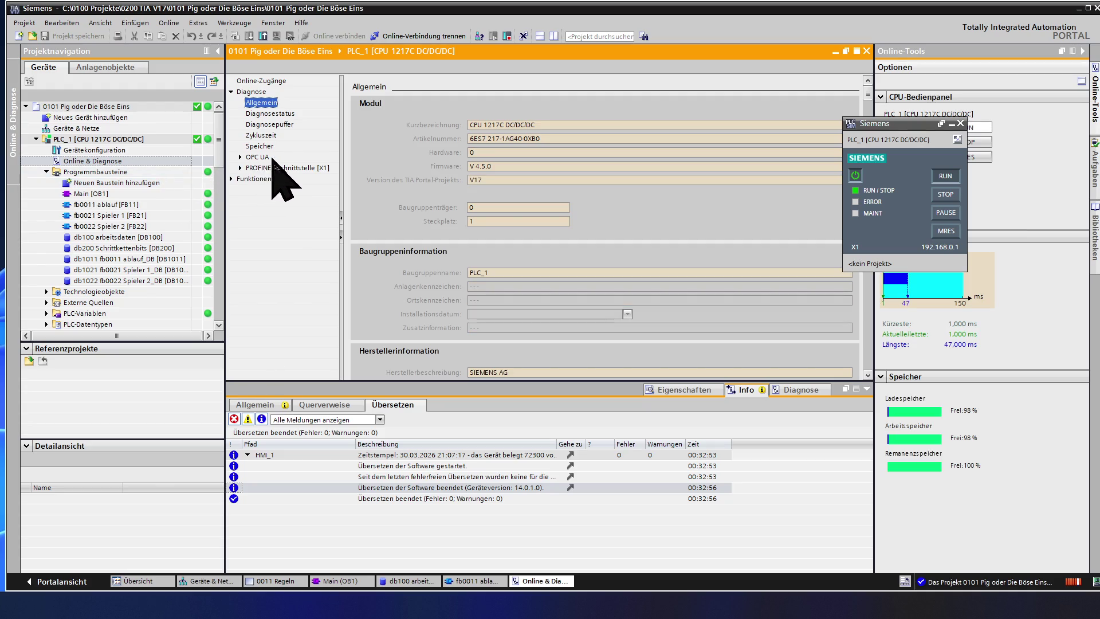
Step: Review PLC_1's Zykluszeit page, then its Speicher page showing load and work memory usage
left_click(277, 137)
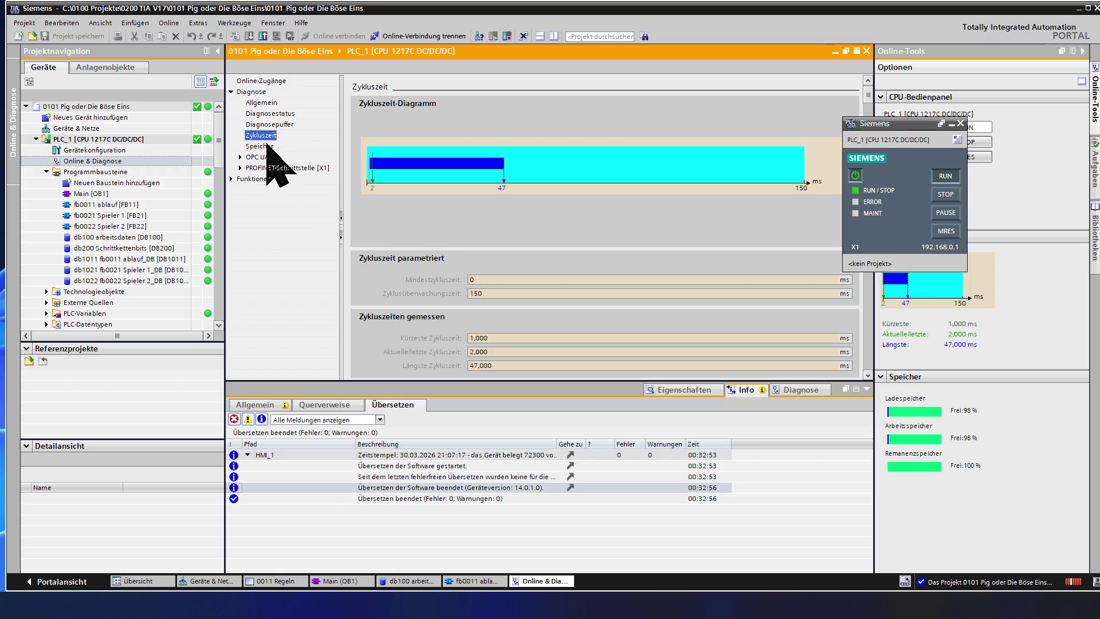
left_click(266, 145)
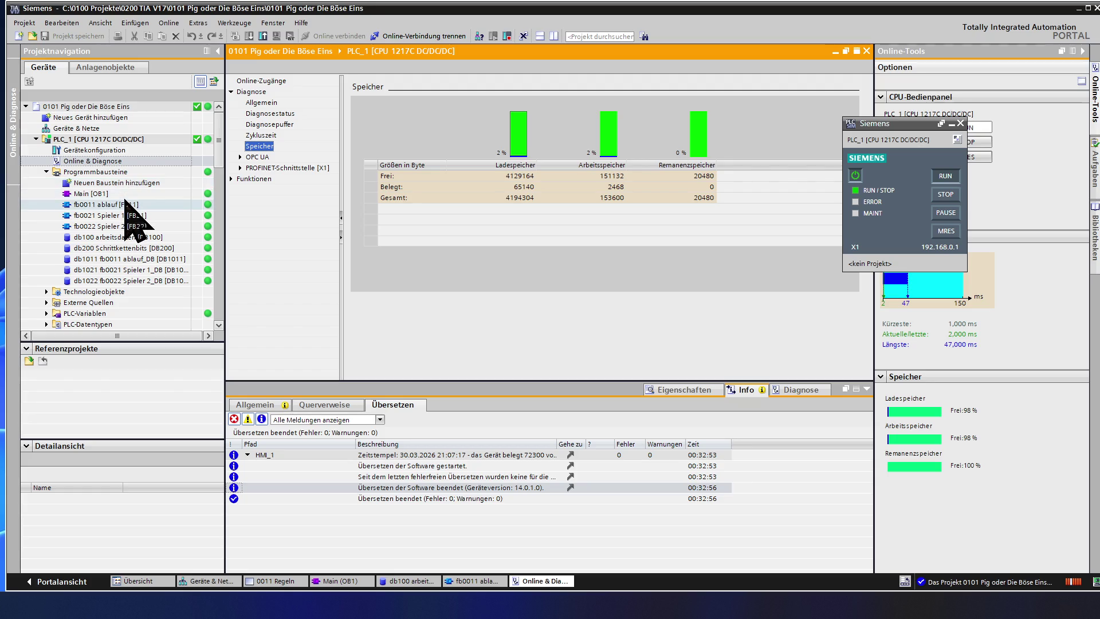
Step: Select every block from Main [OB1] to the last data block, then switch to the TIA shortcuts folder
left_click(116, 280)
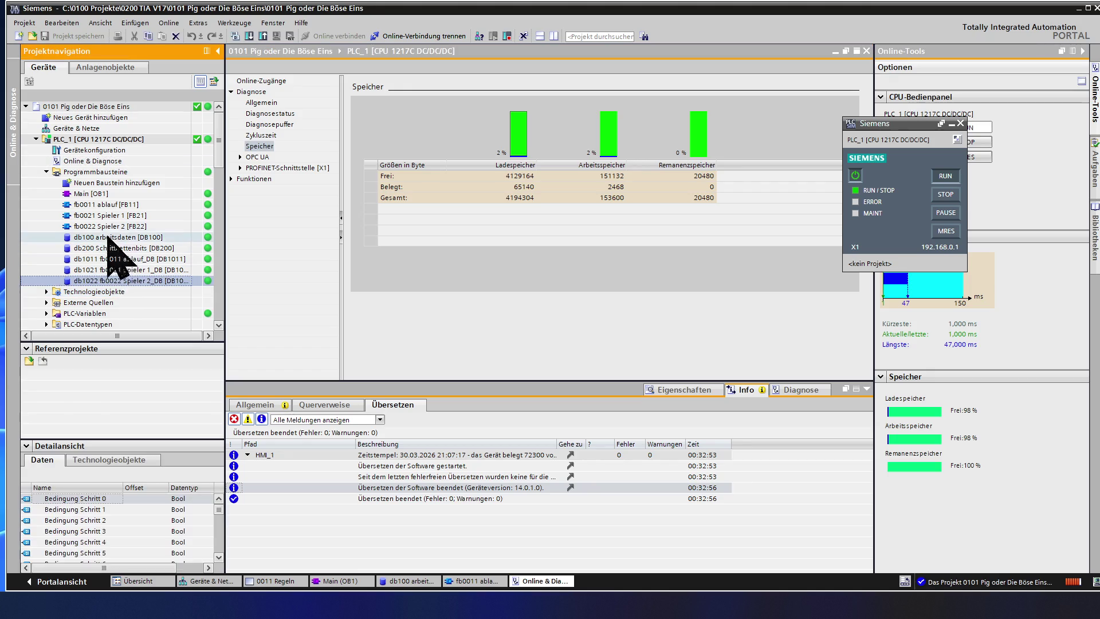
left_click(86, 195, "shift")
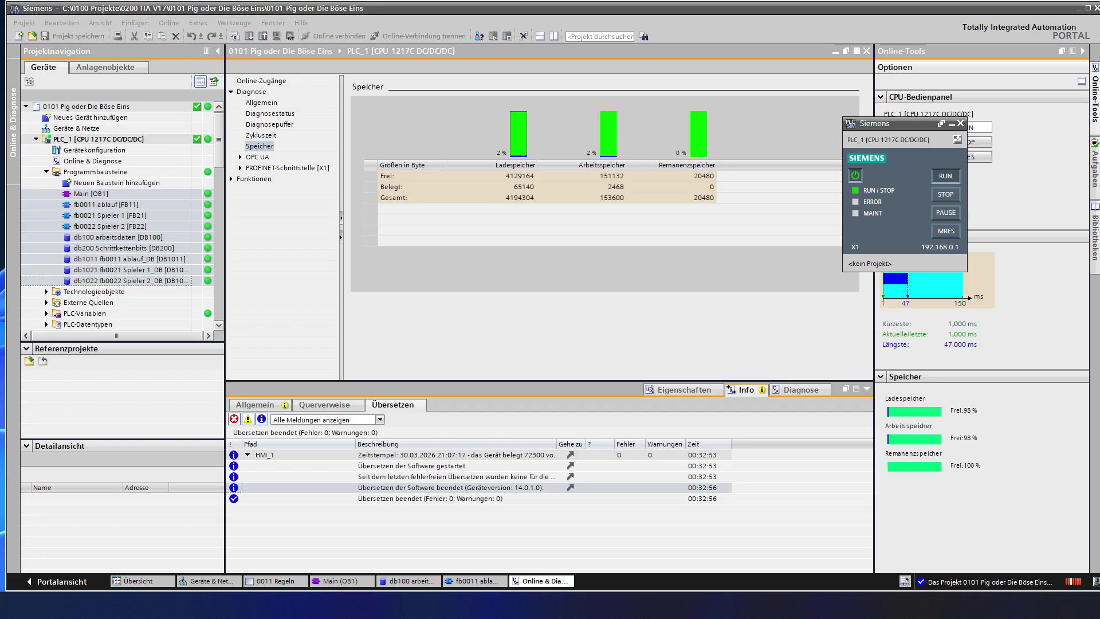
key("alt+Tab")
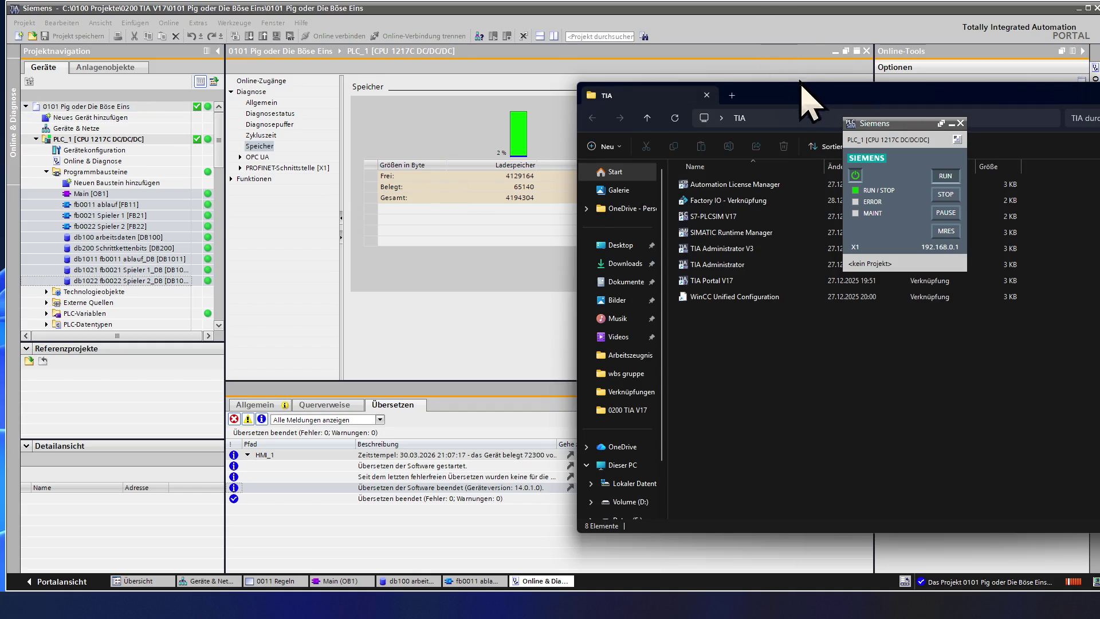
Step: Move the Explorer window aside and start Factory IO from its shortcut
left_click_drag(821, 107, 0, 110)
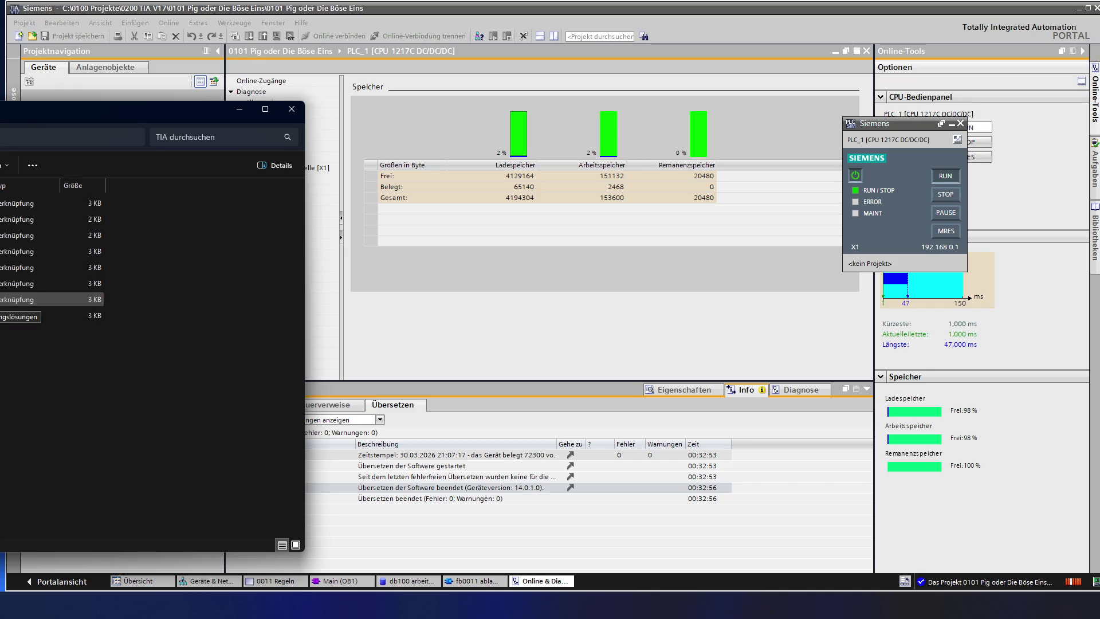
left_click(5, 219)
key("Return")
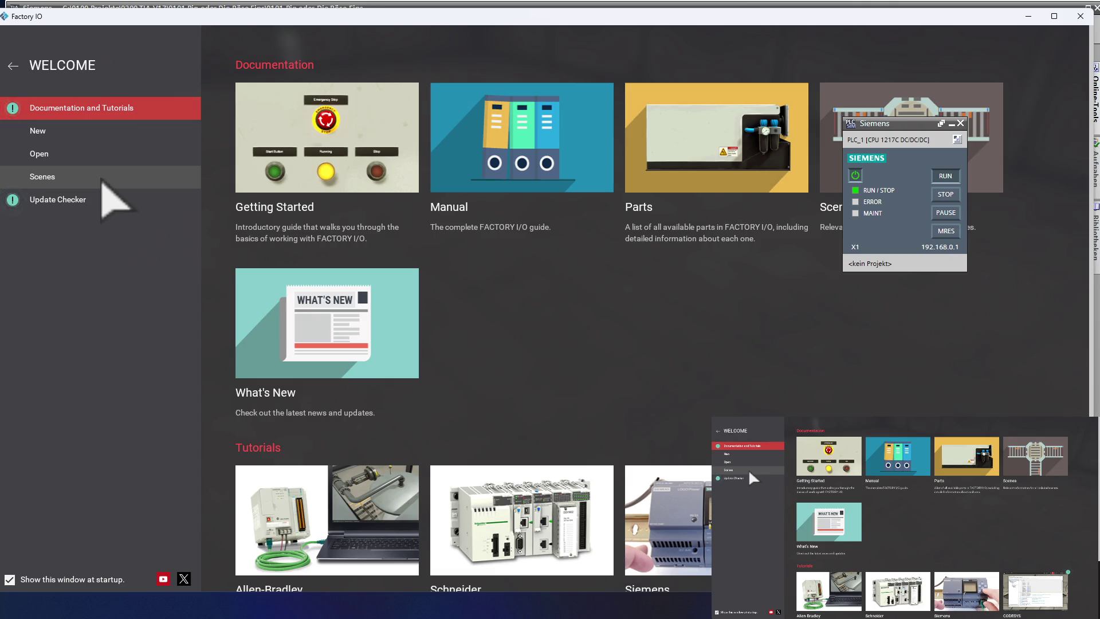
Step: Go to Open Scene, show the built-in Scenes list and load Pick & Place (Basic)
left_click(97, 160)
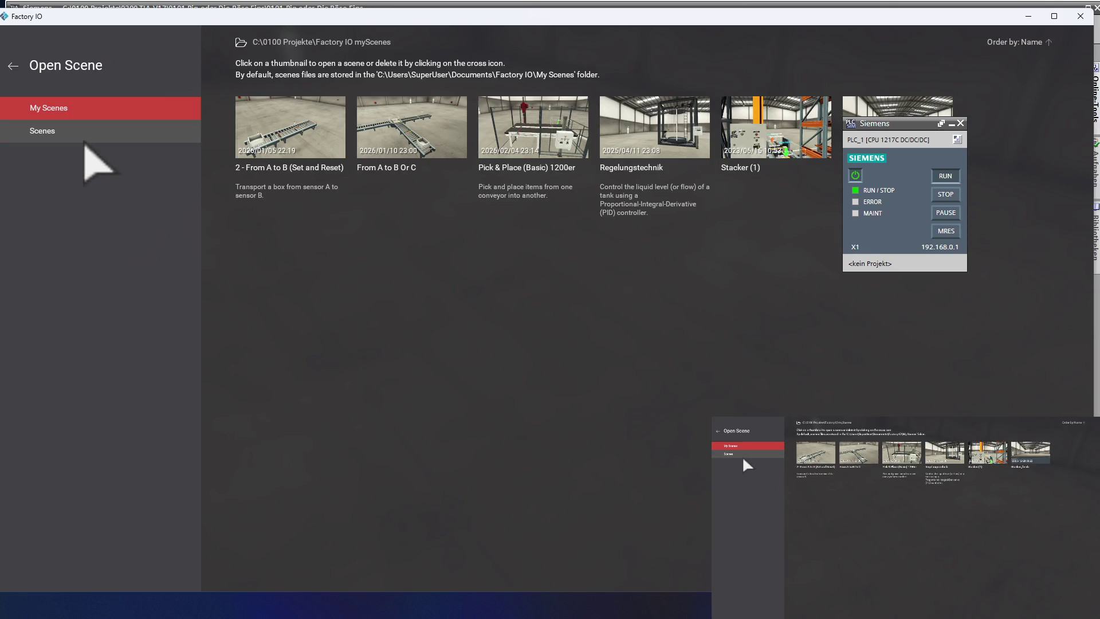
left_click(91, 131)
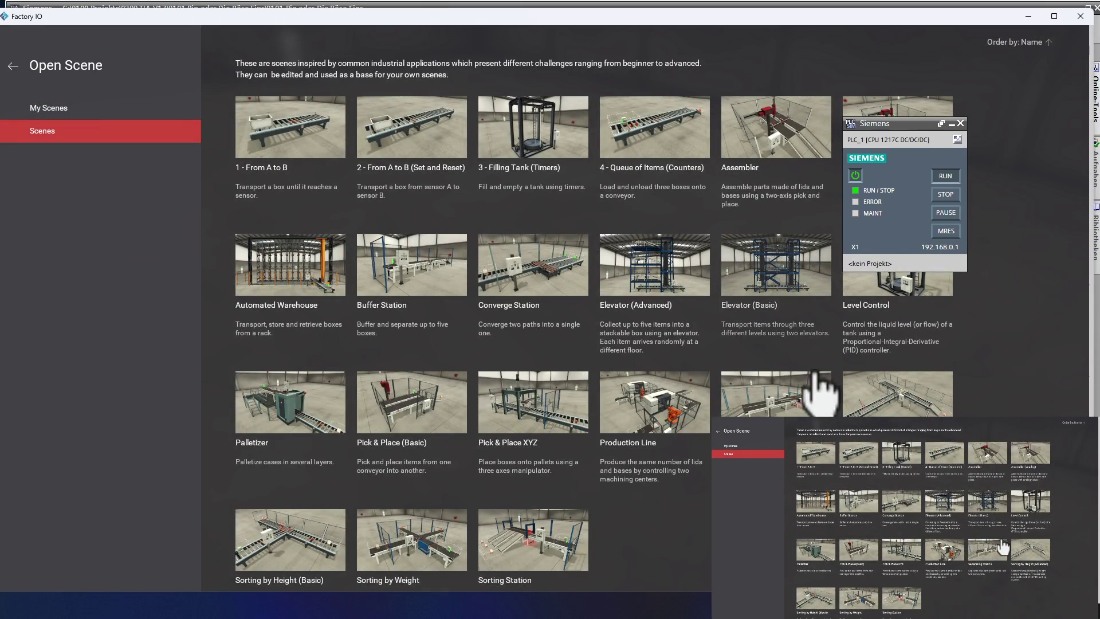
scroll(860, 396, "down", 1)
scroll(825, 404, "up", 1)
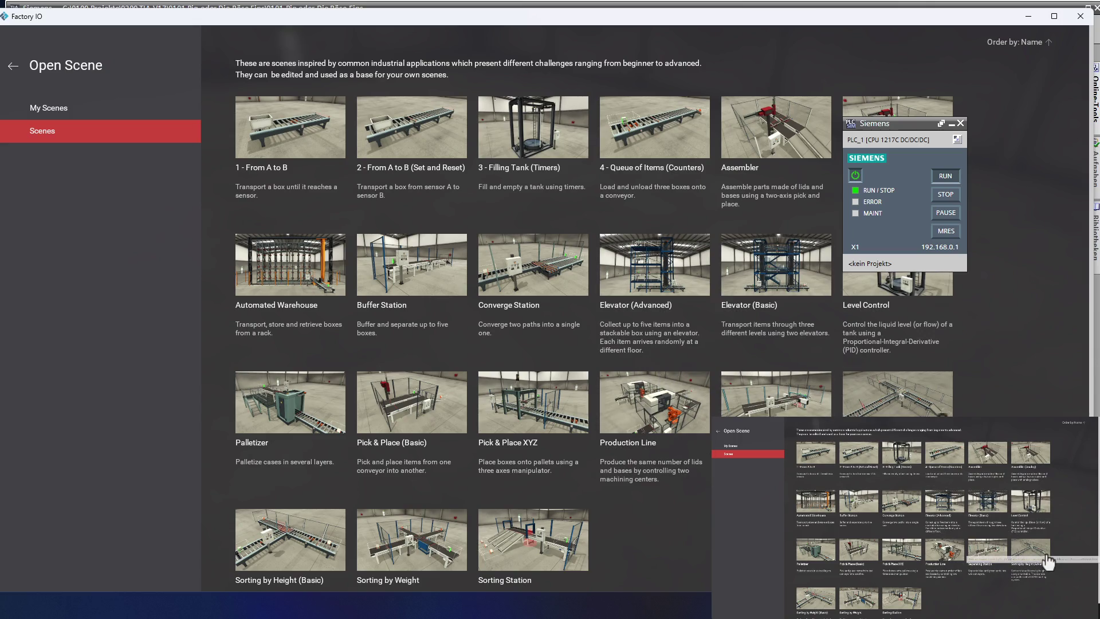
mouse_move(654, 469)
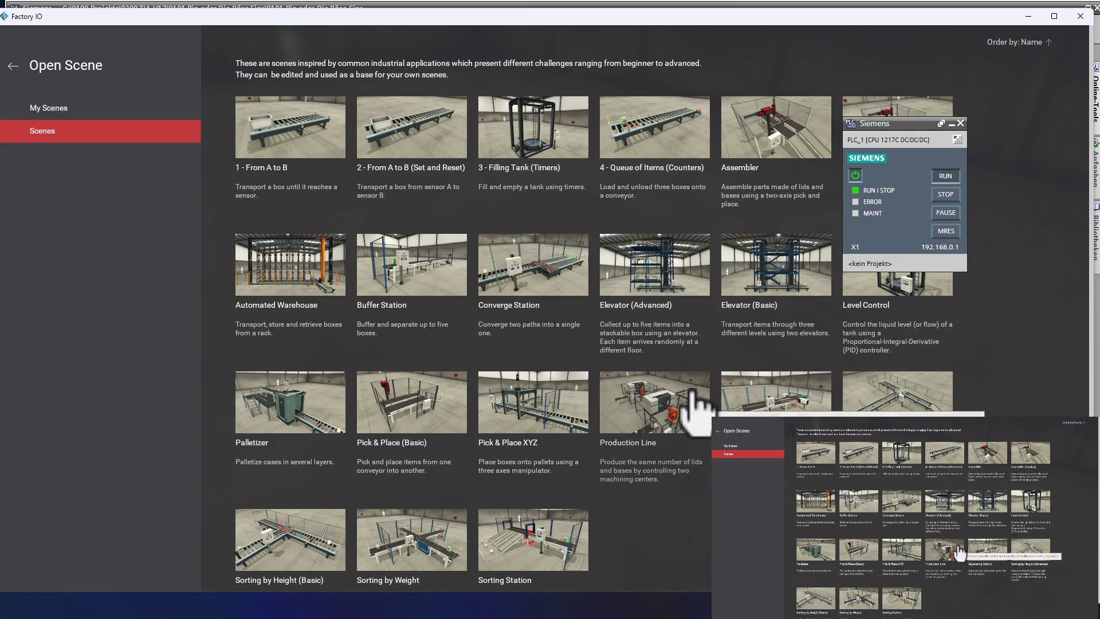
mouse_move(654, 401)
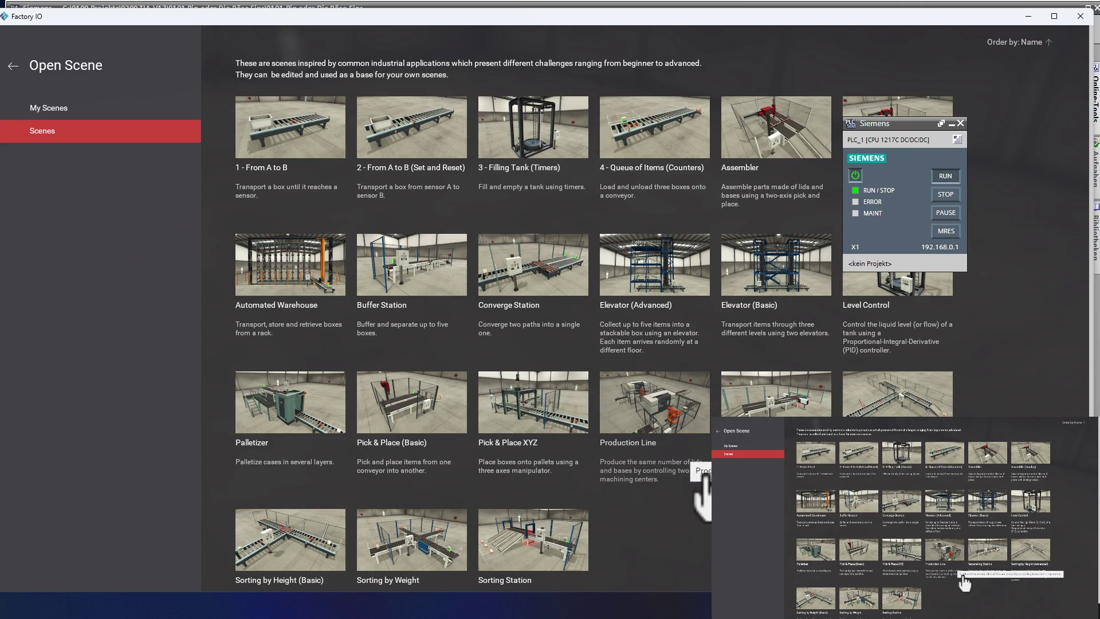
scroll(701, 486, "down", 1)
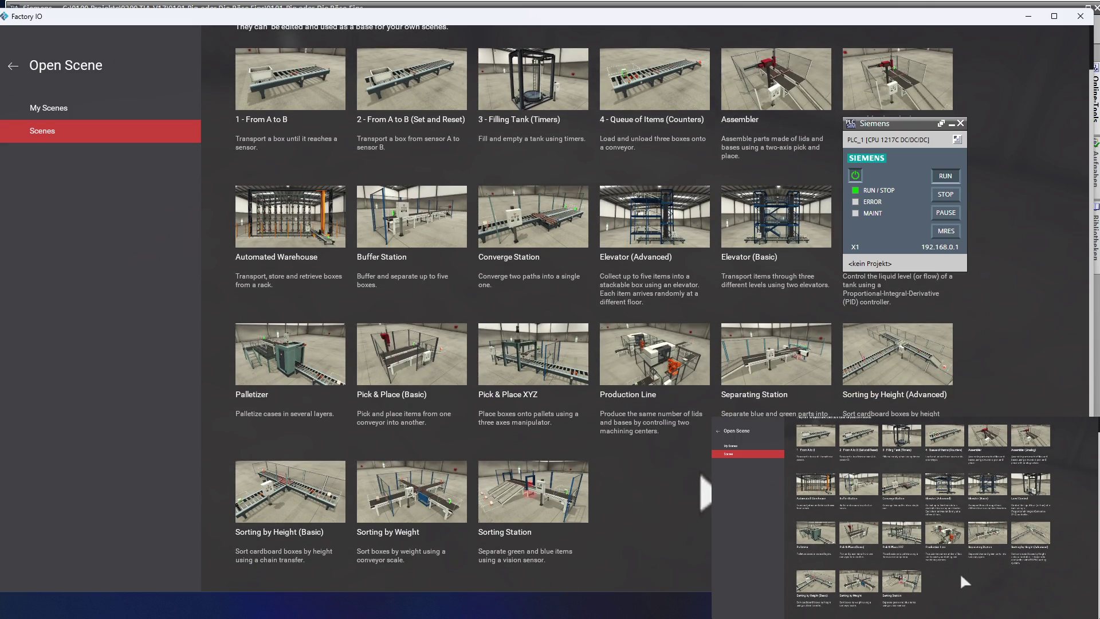
scroll(704, 492, "up", 1)
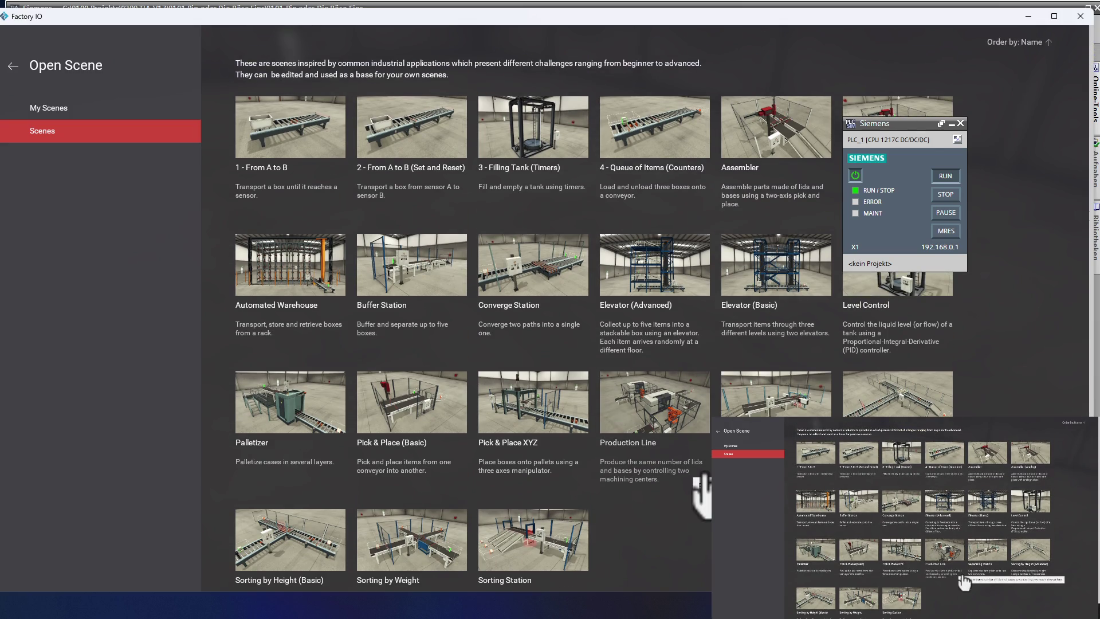
mouse_move(656, 355)
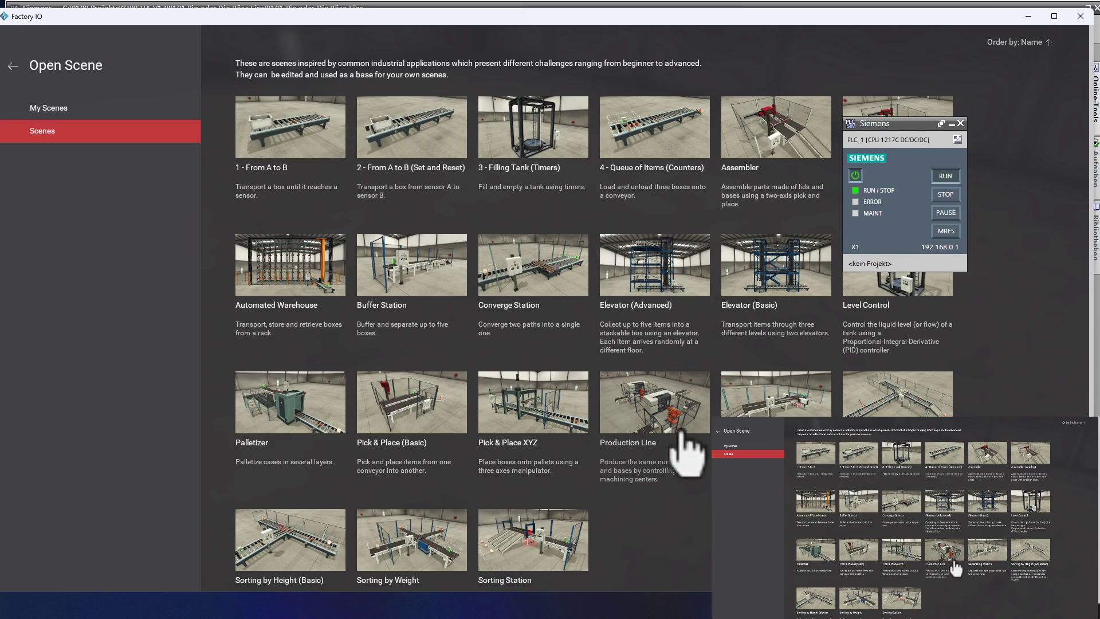
scroll(688, 465, "down", 1)
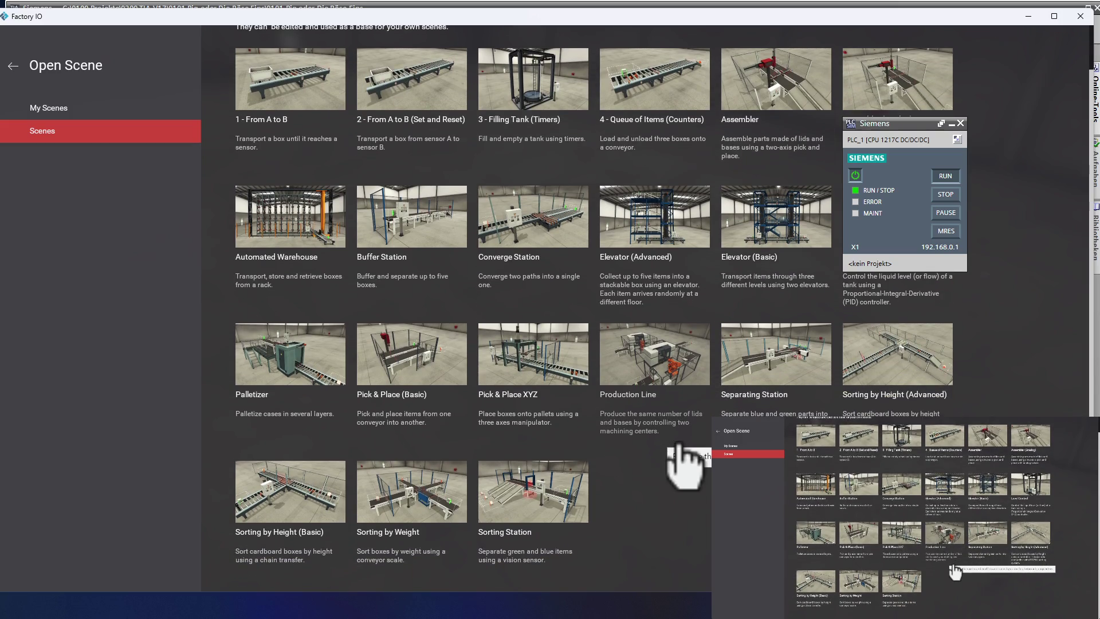
scroll(686, 467, "up", 1)
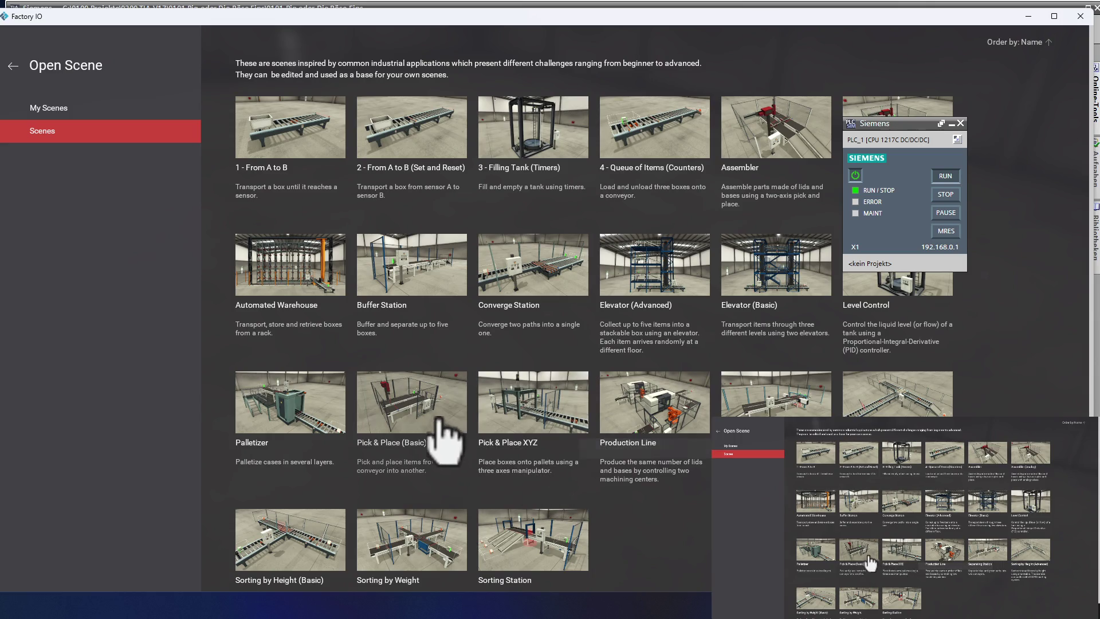
left_click(434, 392)
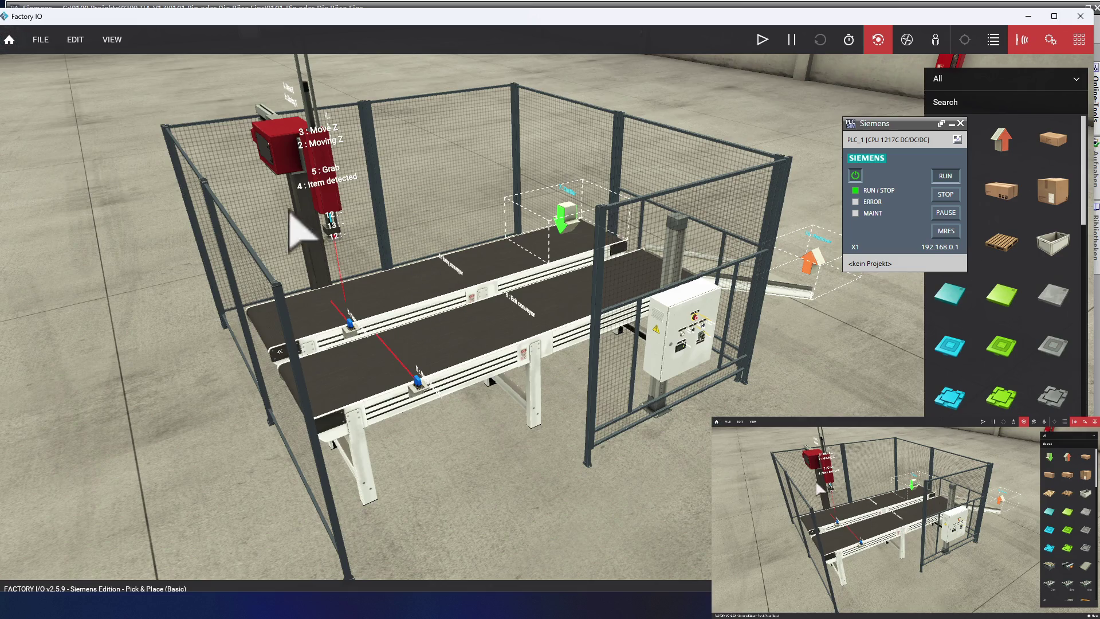
Step: Orbit the camera closer around the Pick & Place conveyor cell
right_click_drag(277, 246, 412, 249)
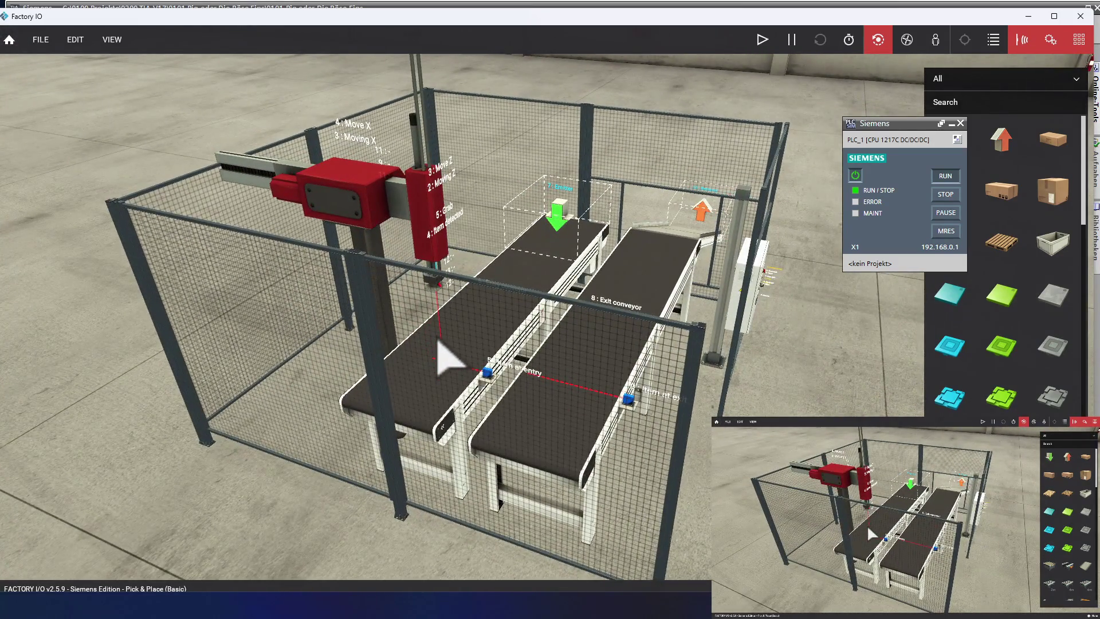